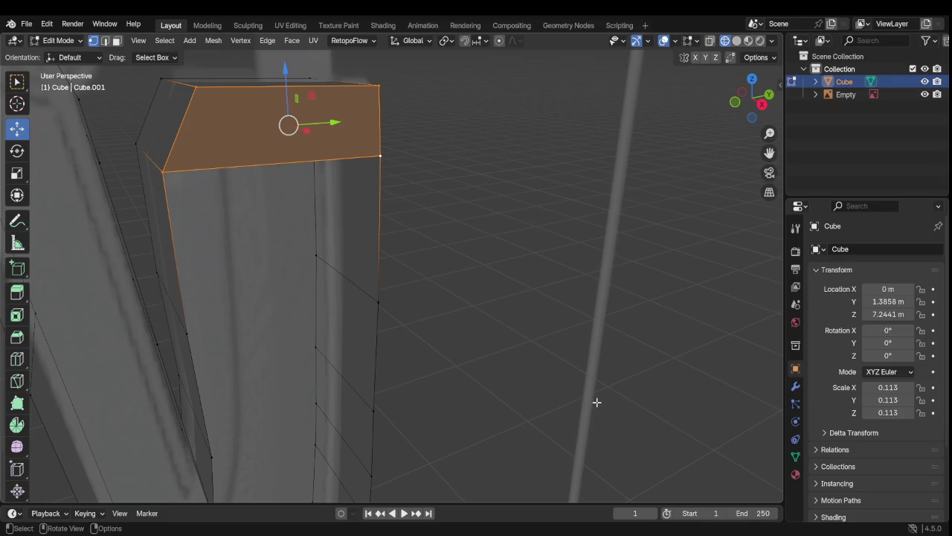
Step: Fill a quad face across the first open gap on the blade block's side
{"action": "middle_click_drag", "start_coordinate": [271, 359], "coordinate": [229, 342]}
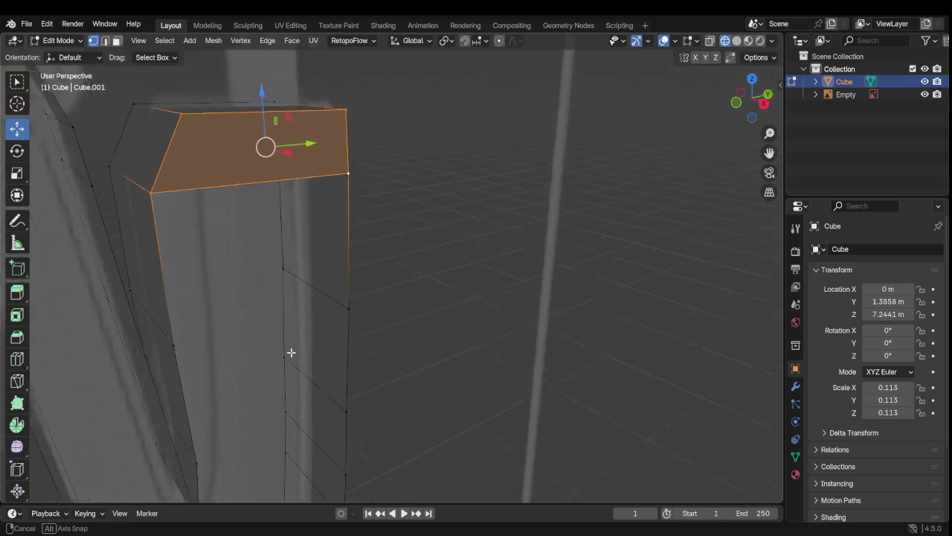
{"action": "left_click", "coordinate": [209, 336]}
{"action": "left_click", "coordinate": [369, 302], "text": "shift"}
{"action": "left_click", "coordinate": [383, 174], "text": "shift"}
{"action": "left_click", "coordinate": [189, 182], "text": "shift"}
{"action": "key", "text": "f"}
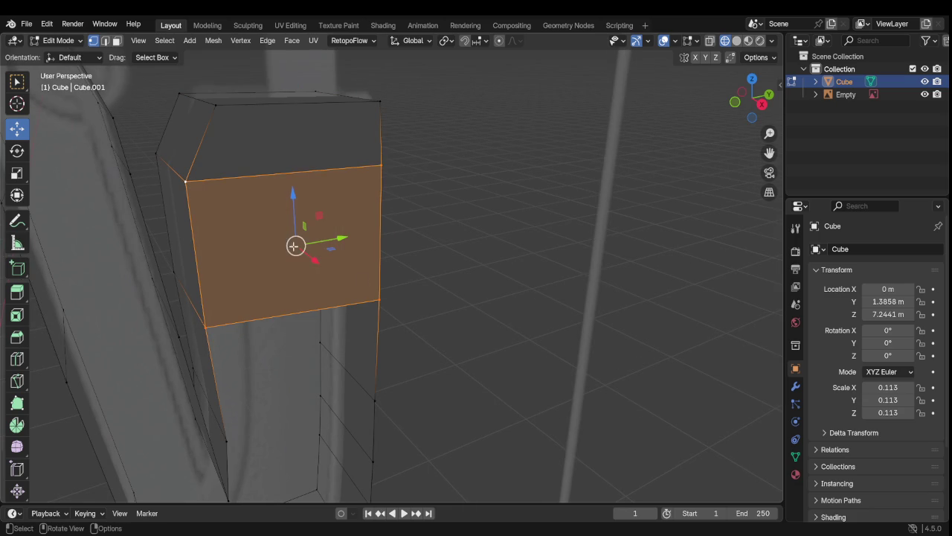
Step: Fill a second quad face across the next gap from its four corner vertices
{"action": "mouse_move", "coordinate": [407, 395]}
{"action": "middle_mouse_down"}
{"action": "mouse_move", "coordinate": [340, 250]}
{"action": "mouse_move", "coordinate": [357, 315]}
{"action": "mouse_move", "coordinate": [288, 336]}
{"action": "mouse_move", "coordinate": [297, 335]}
{"action": "middle_mouse_up"}
{"action": "mouse_move", "coordinate": [549, 294]}
{"action": "middle_mouse_down"}
{"action": "mouse_move", "coordinate": [633, 253]}
{"action": "mouse_move", "coordinate": [597, 278]}
{"action": "mouse_move", "coordinate": [471, 280]}
{"action": "mouse_move", "coordinate": [537, 259]}
{"action": "mouse_move", "coordinate": [451, 312]}
{"action": "mouse_move", "coordinate": [512, 276]}
{"action": "mouse_move", "coordinate": [496, 282]}
{"action": "mouse_move", "coordinate": [520, 325]}
{"action": "middle_mouse_up"}
{"action": "key", "text": "alt+a"}
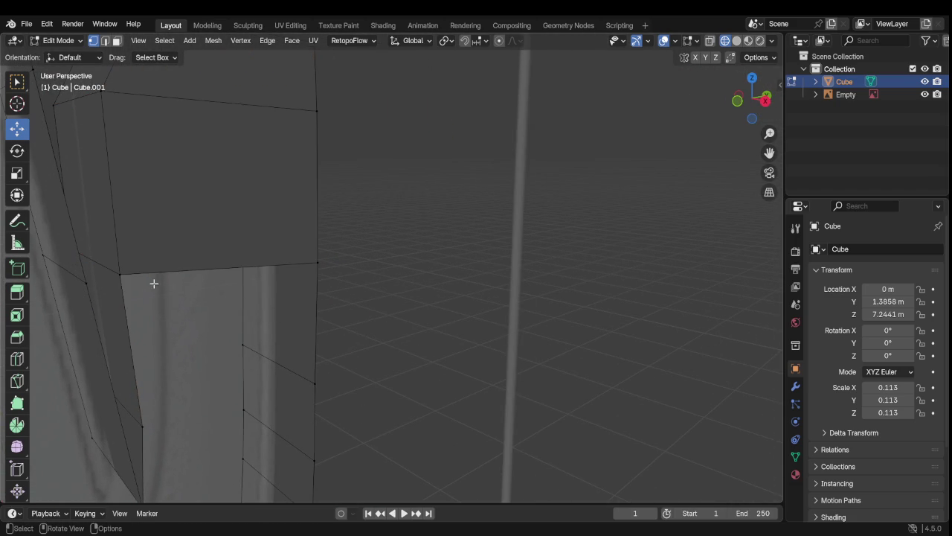
{"action": "left_click", "coordinate": [121, 275]}
{"action": "left_click", "coordinate": [316, 267], "text": "shift"}
{"action": "left_click", "coordinate": [305, 384], "text": "shift"}
{"action": "left_click", "coordinate": [139, 429], "text": "shift"}
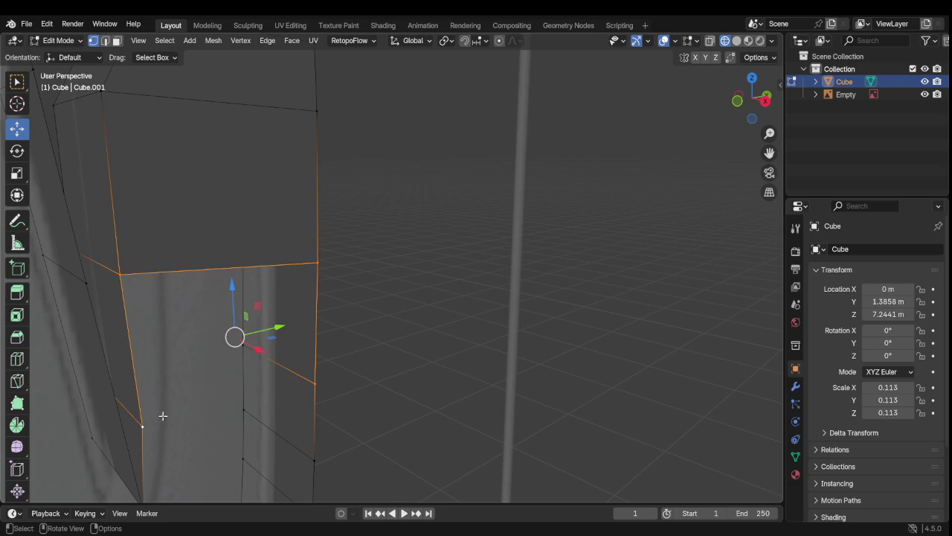
{"action": "key", "text": "f"}
{"action": "mouse_move", "coordinate": [263, 357]}
{"action": "middle_mouse_down"}
{"action": "mouse_move", "coordinate": [156, 387]}
{"action": "mouse_move", "coordinate": [484, 355]}
{"action": "mouse_move", "coordinate": [216, 287]}
{"action": "mouse_move", "coordinate": [441, 324]}
{"action": "mouse_move", "coordinate": [361, 304]}
{"action": "mouse_move", "coordinate": [379, 306]}
{"action": "mouse_move", "coordinate": [429, 351]}
{"action": "mouse_move", "coordinate": [558, 318]}
{"action": "middle_mouse_up"}
{"action": "left_click", "coordinate": [592, 284]}
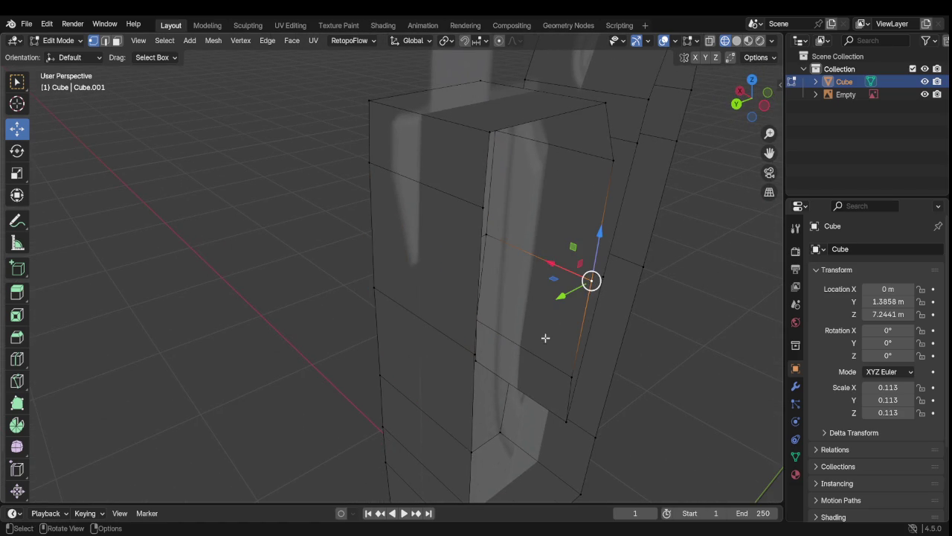
{"action": "mouse_move", "coordinate": [520, 371]}
{"action": "middle_mouse_down"}
{"action": "mouse_move", "coordinate": [464, 319]}
{"action": "mouse_move", "coordinate": [502, 304]}
{"action": "mouse_move", "coordinate": [511, 280]}
{"action": "middle_mouse_up"}
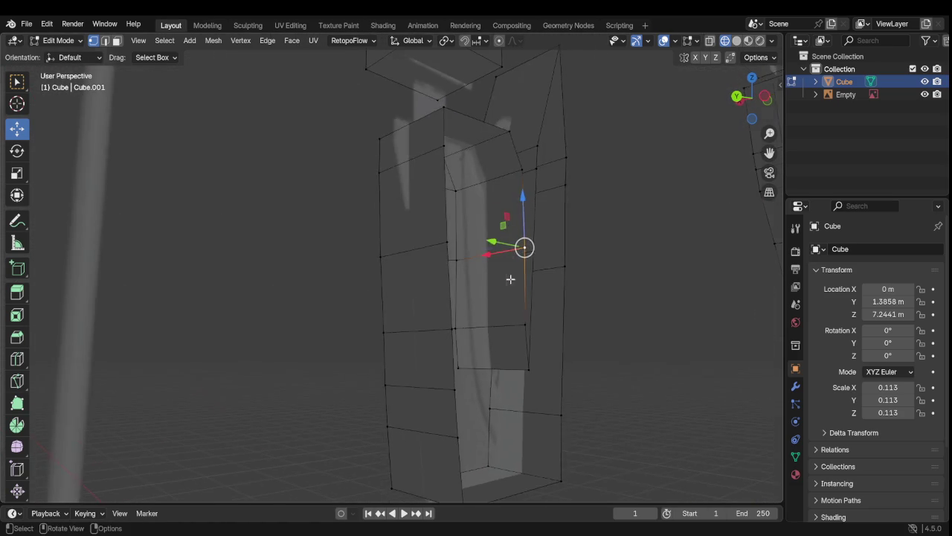
{"action": "scroll", "coordinate": [510, 279], "scroll_direction": "up", "scroll_amount": 3}
{"action": "left_click", "coordinate": [507, 225], "text": "shift"}
{"action": "left_click", "coordinate": [517, 402], "text": "shift"}
{"action": "left_click", "coordinate": [636, 376], "text": "shift"}
{"action": "mouse_move", "coordinate": [625, 368]}
{"action": "middle_mouse_down"}
{"action": "mouse_move", "coordinate": [495, 446]}
{"action": "mouse_move", "coordinate": [334, 361]}
{"action": "mouse_move", "coordinate": [551, 353]}
{"action": "mouse_move", "coordinate": [346, 337]}
{"action": "mouse_move", "coordinate": [356, 327]}
{"action": "middle_mouse_up"}
{"action": "scroll", "coordinate": [425, 366], "scroll_direction": "down", "scroll_amount": 3}
{"action": "middle_click_drag", "start_coordinate": [424, 365], "coordinate": [455, 367]}
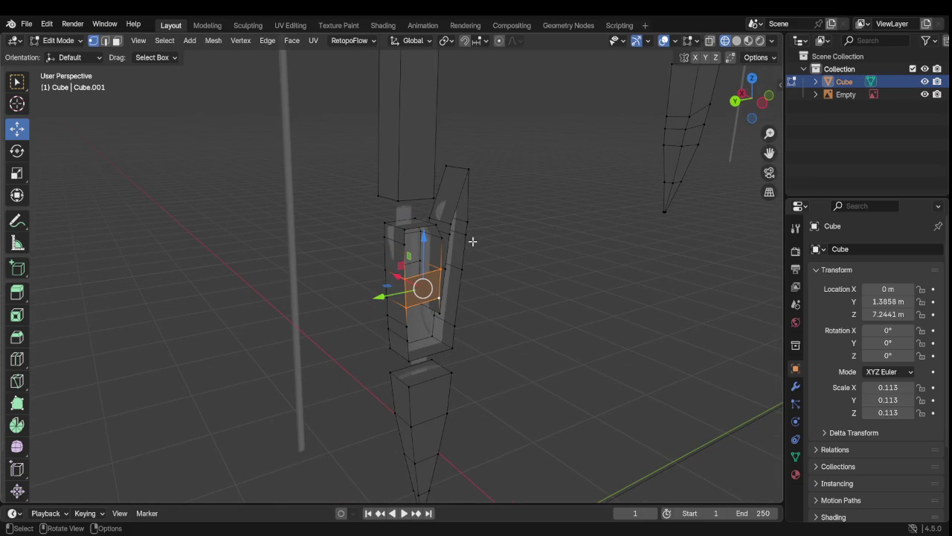
{"action": "scroll", "coordinate": [472, 263], "scroll_direction": "up", "scroll_amount": 2}
Step: Zoom in and select the four corner vertices of the hilt block's front face
{"action": "scroll", "coordinate": [446, 282], "scroll_direction": "up", "scroll_amount": 2}
{"action": "scroll", "coordinate": [424, 305], "scroll_direction": "up", "scroll_amount": 2}
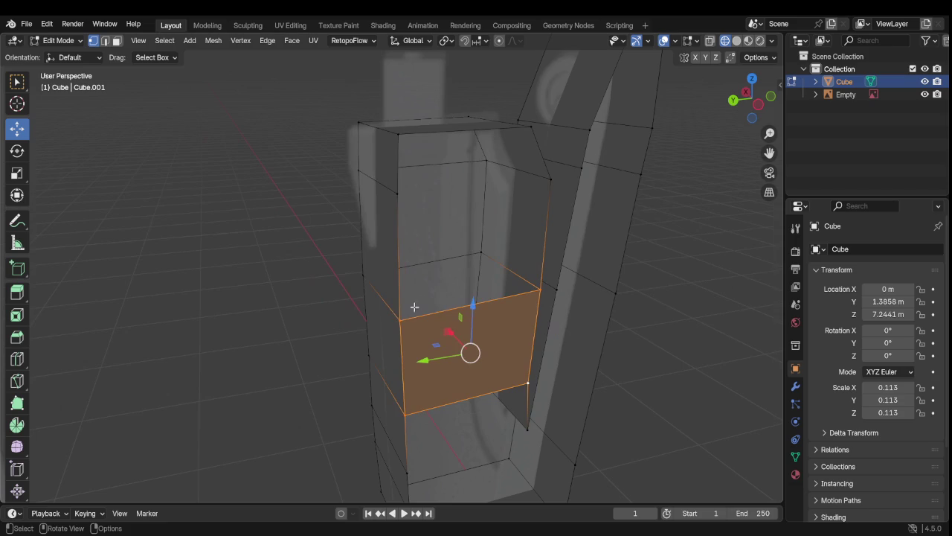
{"action": "left_click", "coordinate": [396, 199], "text": "shift"}
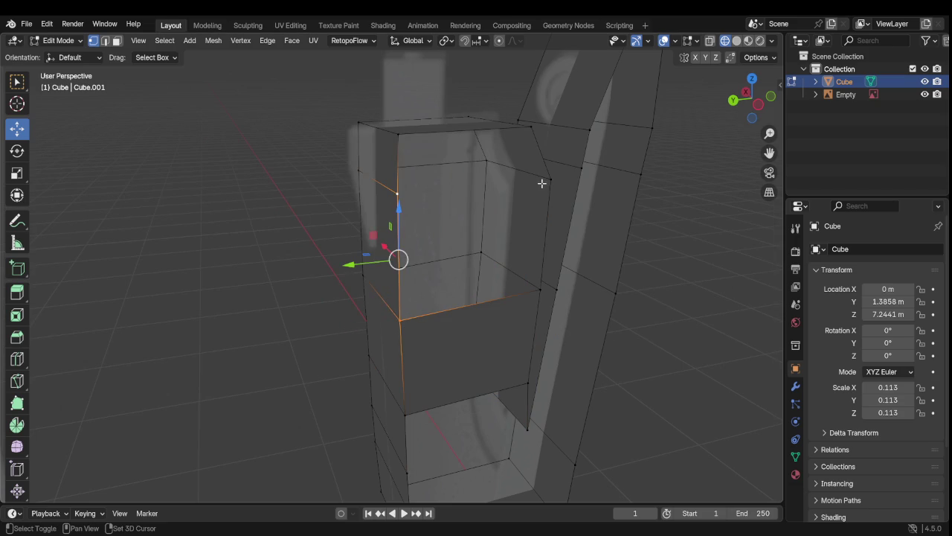
{"action": "left_click", "coordinate": [548, 180], "text": "shift"}
{"action": "left_click", "coordinate": [540, 287], "text": "shift"}
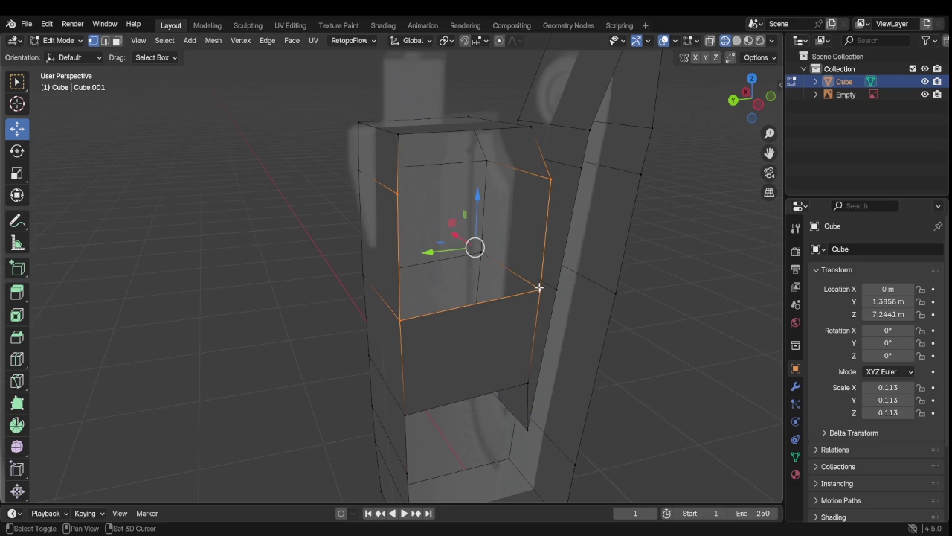
{"action": "left_click", "coordinate": [513, 255], "text": "shift"}
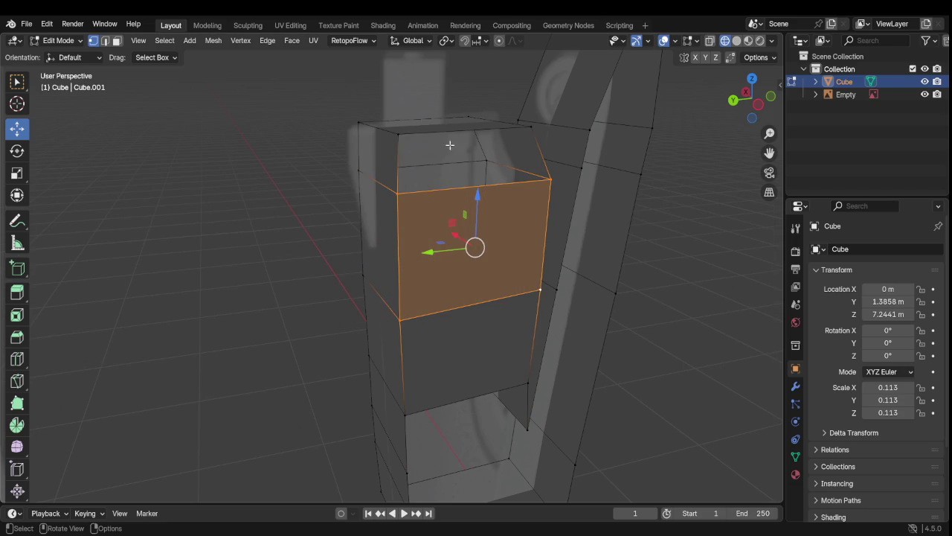
Step: Select the four corners of the top opening, then orbit to a side view
{"action": "scroll", "coordinate": [310, 228], "scroll_direction": "up", "scroll_amount": 3}
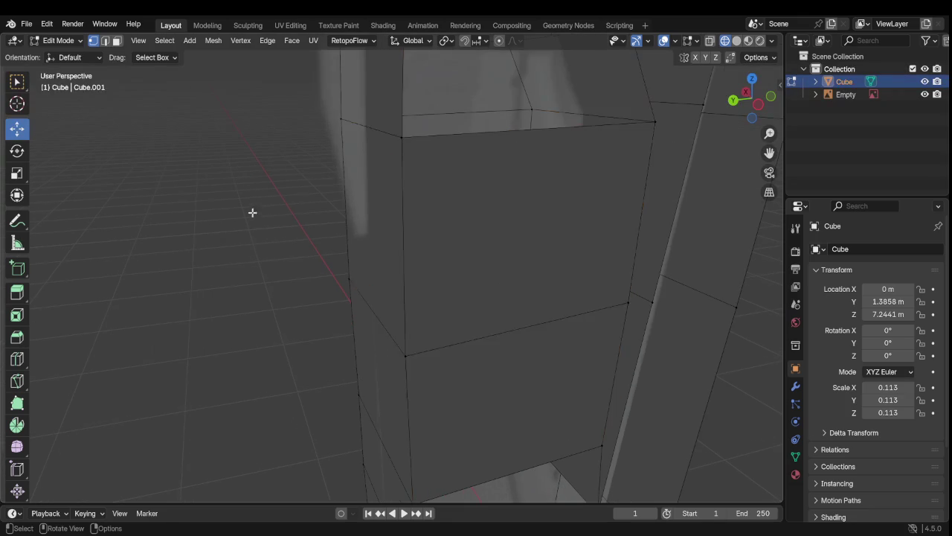
{"action": "left_click", "coordinate": [259, 206]}
{"action": "middle_click_drag", "start_coordinate": [260, 206], "coordinate": [318, 234]}
{"action": "left_click", "coordinate": [375, 225]}
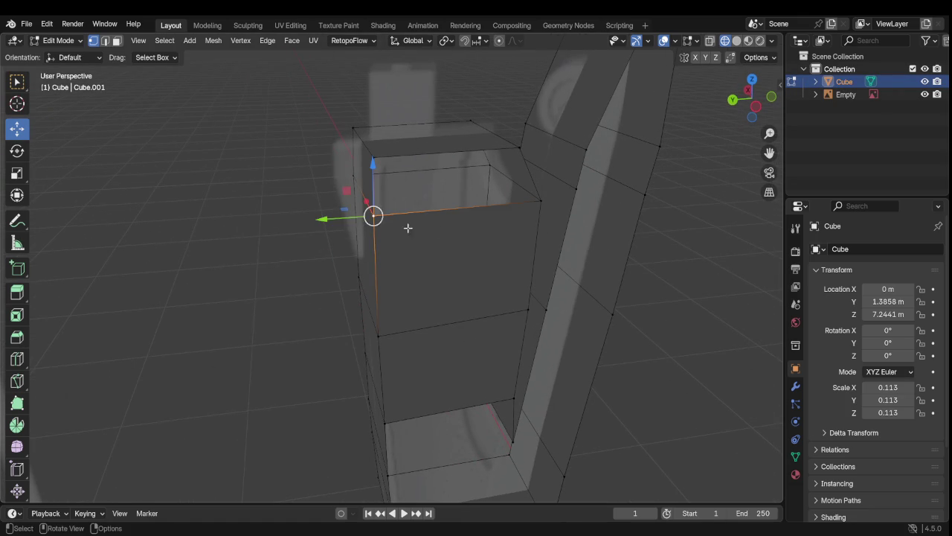
{"action": "left_click", "coordinate": [539, 209], "text": "shift"}
{"action": "left_click", "coordinate": [514, 153], "text": "shift"}
{"action": "left_click", "coordinate": [371, 161], "text": "shift"}
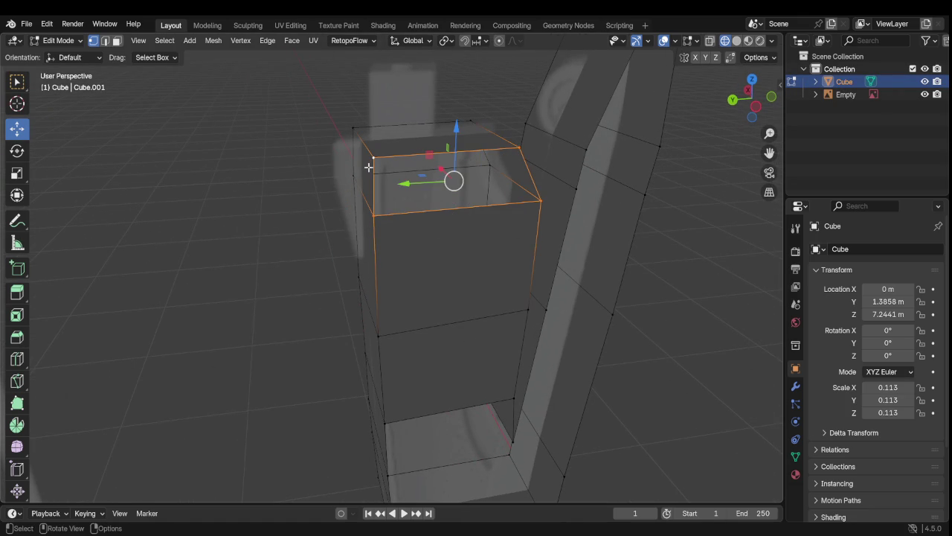
{"action": "mouse_move", "coordinate": [366, 225]}
{"action": "middle_mouse_down"}
{"action": "mouse_move", "coordinate": [347, 263]}
{"action": "mouse_move", "coordinate": [614, 224]}
{"action": "middle_mouse_up"}
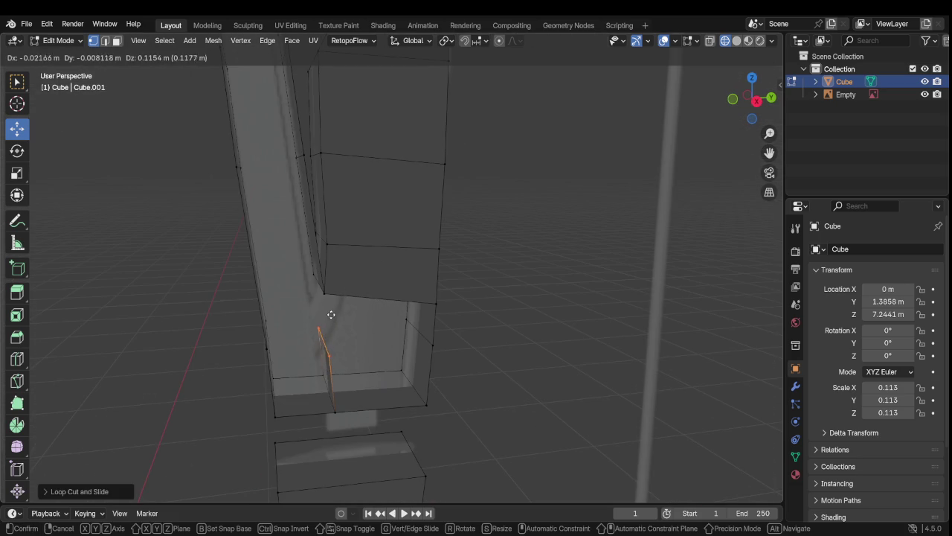
Step: Place the extruded vertex below the notch's inner corner and select its neighbouring vertices
{"action": "left_click", "coordinate": [331, 303]}
{"action": "mouse_move", "coordinate": [345, 357]}
{"action": "middle_mouse_down"}
{"action": "mouse_move", "coordinate": [389, 344]}
{"action": "mouse_move", "coordinate": [335, 330]}
{"action": "middle_mouse_up"}
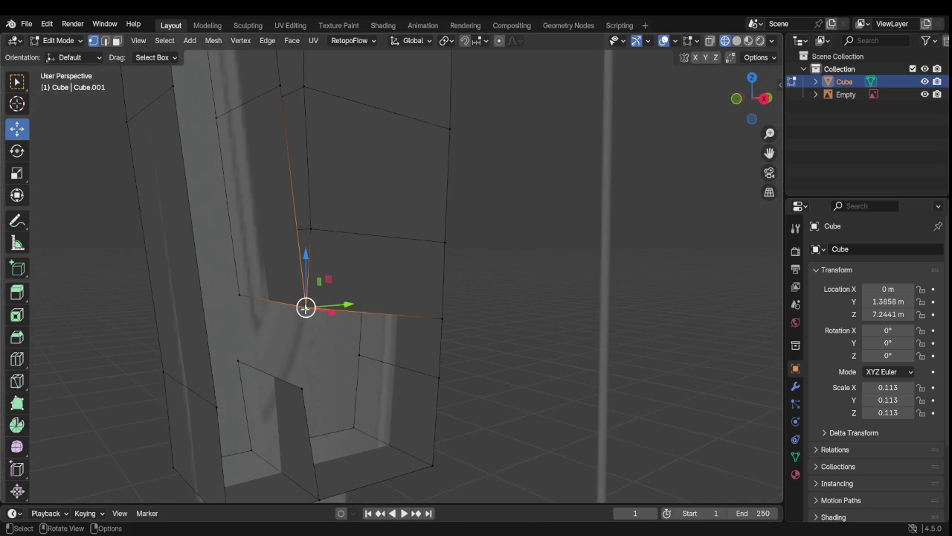
{"action": "left_click", "coordinate": [239, 294], "text": "shift"}
{"action": "left_click", "coordinate": [239, 360], "text": "shift"}
{"action": "left_click", "coordinate": [301, 388], "text": "shift"}
{"action": "mouse_move", "coordinate": [346, 395]}
{"action": "middle_mouse_down"}
{"action": "mouse_move", "coordinate": [295, 384]}
{"action": "mouse_move", "coordinate": [286, 365]}
{"action": "middle_mouse_up"}
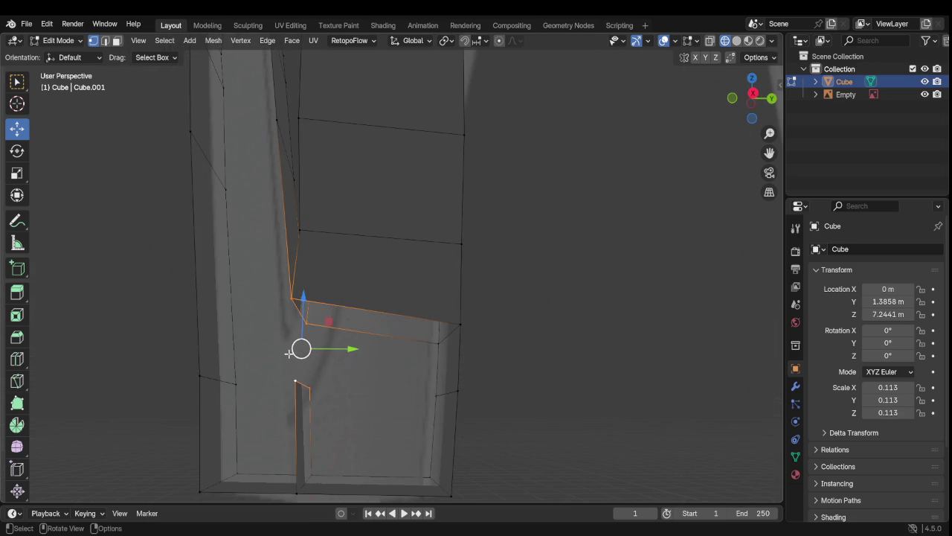
{"action": "mouse_move", "coordinate": [348, 347]}
{"action": "middle_mouse_down"}
{"action": "mouse_move", "coordinate": [365, 320]}
{"action": "mouse_move", "coordinate": [425, 399]}
{"action": "middle_mouse_up"}
Step: Select the left face beside the notch together with its adjoining face
{"action": "left_click", "coordinate": [510, 404]}
{"action": "mouse_move", "coordinate": [511, 404]}
{"action": "middle_mouse_down"}
{"action": "mouse_move", "coordinate": [498, 390]}
{"action": "mouse_move", "coordinate": [401, 385]}
{"action": "mouse_move", "coordinate": [459, 376]}
{"action": "mouse_move", "coordinate": [441, 357]}
{"action": "middle_mouse_up"}
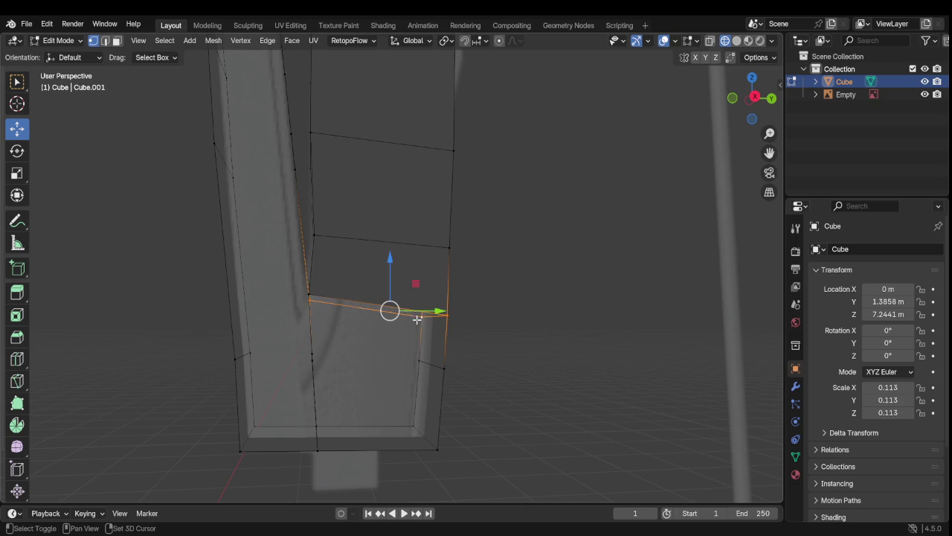
{"action": "middle_click_drag", "start_coordinate": [309, 359], "coordinate": [332, 365]}
{"action": "left_click", "coordinate": [276, 355], "text": "shift"}
{"action": "left_click", "coordinate": [317, 365], "text": "shift"}
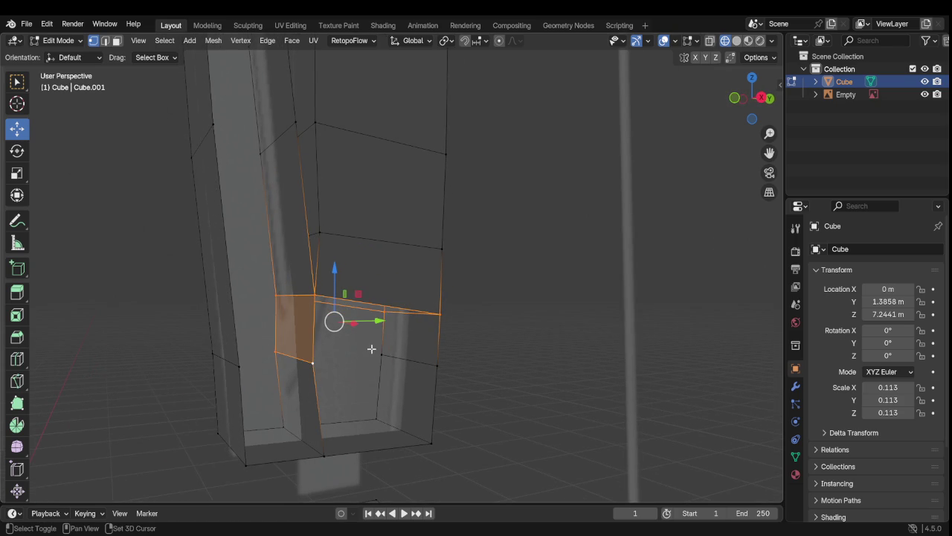
{"action": "left_click", "coordinate": [425, 366], "text": "shift"}
{"action": "mouse_move", "coordinate": [421, 371]}
{"action": "middle_mouse_down"}
{"action": "mouse_move", "coordinate": [404, 379]}
{"action": "mouse_move", "coordinate": [392, 361]}
{"action": "mouse_move", "coordinate": [436, 351]}
{"action": "mouse_move", "coordinate": [334, 342]}
{"action": "mouse_move", "coordinate": [448, 335]}
{"action": "mouse_move", "coordinate": [480, 353]}
{"action": "mouse_move", "coordinate": [434, 365]}
{"action": "mouse_move", "coordinate": [407, 358]}
{"action": "mouse_move", "coordinate": [453, 335]}
{"action": "mouse_move", "coordinate": [442, 371]}
{"action": "mouse_move", "coordinate": [418, 391]}
{"action": "mouse_move", "coordinate": [367, 319]}
{"action": "mouse_move", "coordinate": [336, 315]}
{"action": "mouse_move", "coordinate": [253, 334]}
{"action": "mouse_move", "coordinate": [413, 322]}
{"action": "mouse_move", "coordinate": [583, 395]}
{"action": "middle_mouse_up"}
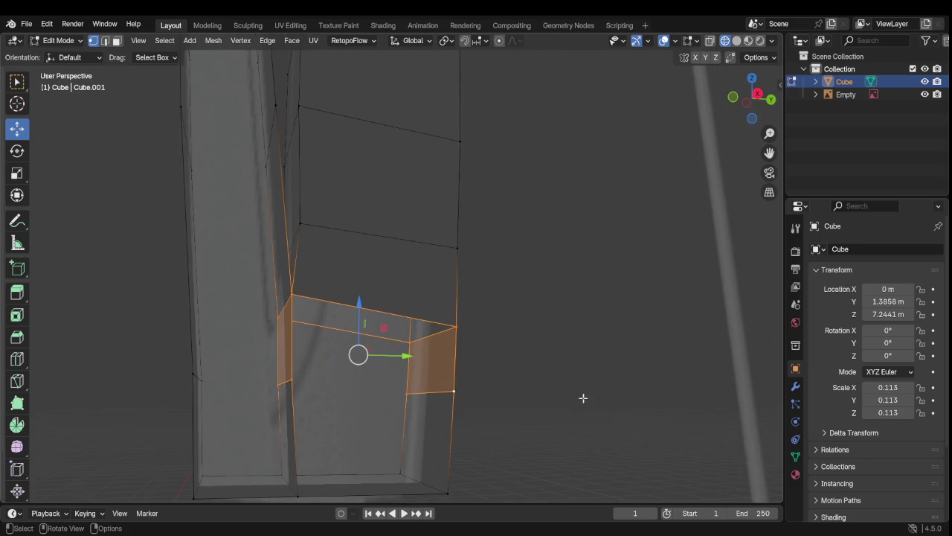
Step: Select the four corner vertices around a gap beside the notch
{"action": "left_click", "coordinate": [500, 358]}
{"action": "left_click", "coordinate": [456, 327]}
{"action": "left_click", "coordinate": [296, 296], "text": "shift"}
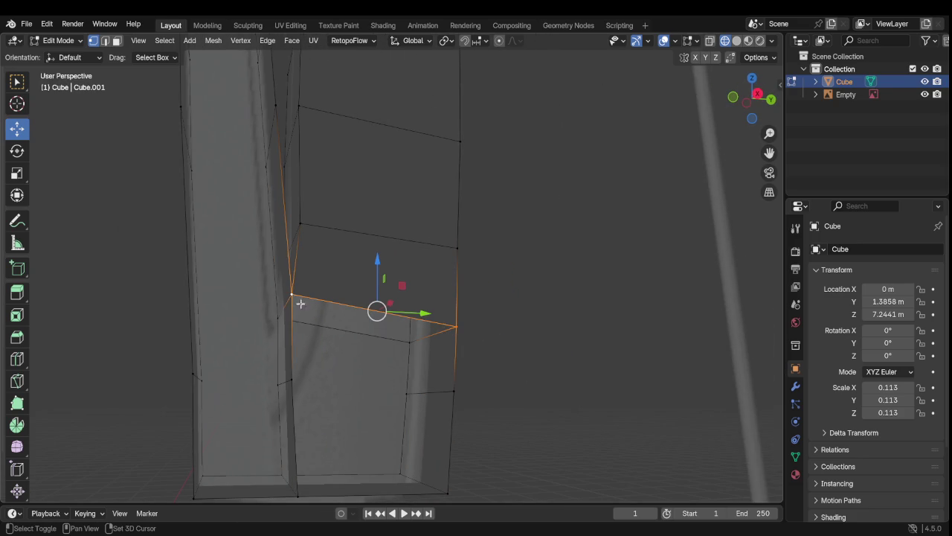
{"action": "left_click", "coordinate": [299, 380], "text": "shift"}
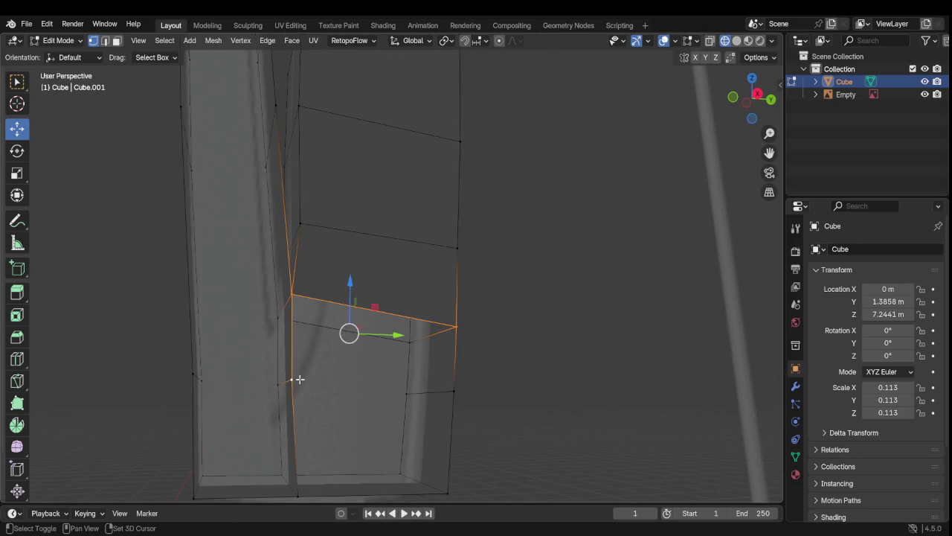
{"action": "left_click", "coordinate": [452, 393], "text": "shift"}
{"action": "mouse_move", "coordinate": [463, 398]}
{"action": "middle_mouse_down"}
{"action": "mouse_move", "coordinate": [154, 402]}
{"action": "mouse_move", "coordinate": [166, 417]}
{"action": "mouse_move", "coordinate": [202, 400]}
{"action": "middle_mouse_up"}
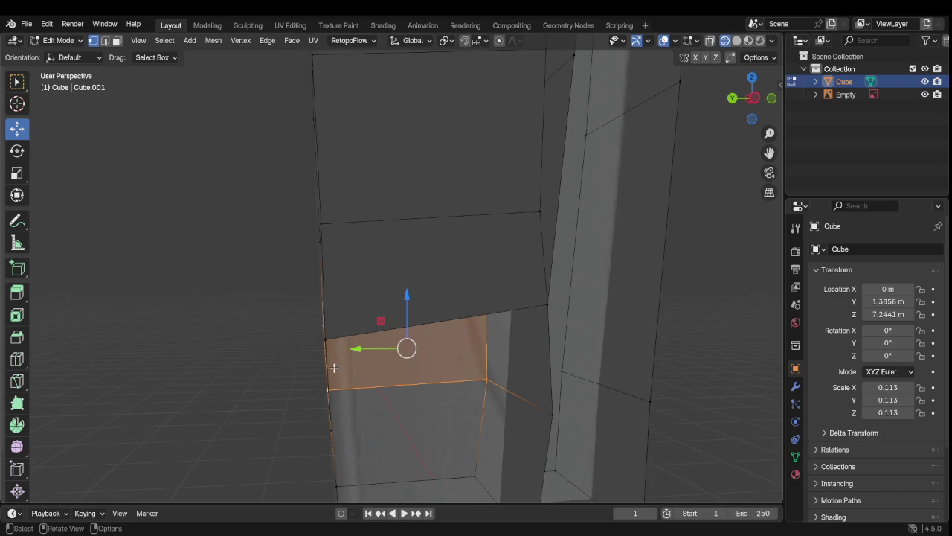
Step: Select the corner vertices of the remaining gap on the notch's other side
{"action": "mouse_move", "coordinate": [315, 362]}
{"action": "middle_mouse_down"}
{"action": "mouse_move", "coordinate": [367, 391]}
{"action": "mouse_move", "coordinate": [451, 385]}
{"action": "mouse_move", "coordinate": [506, 366]}
{"action": "middle_mouse_up"}
{"action": "left_click", "coordinate": [576, 309], "text": "shift"}
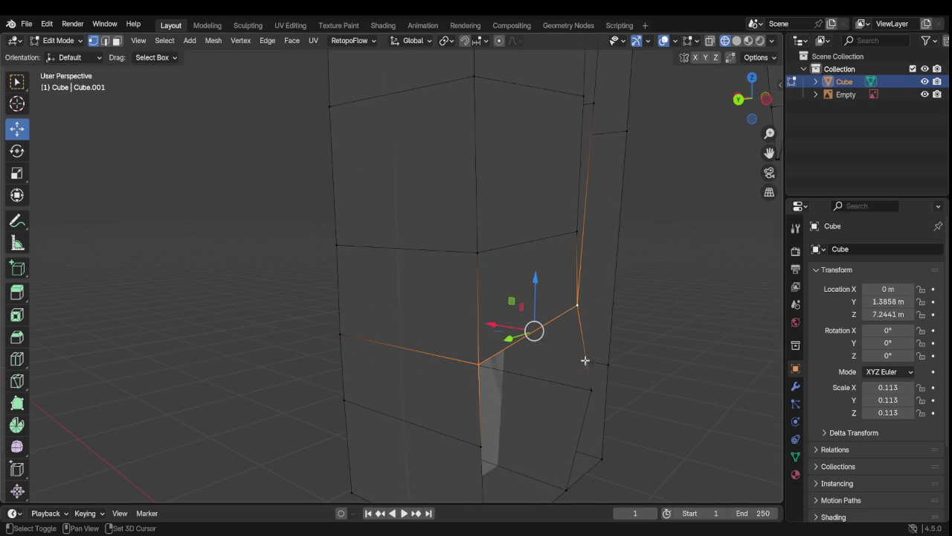
{"action": "left_click", "coordinate": [581, 395], "text": "shift"}
{"action": "left_click", "coordinate": [480, 445], "text": "shift"}
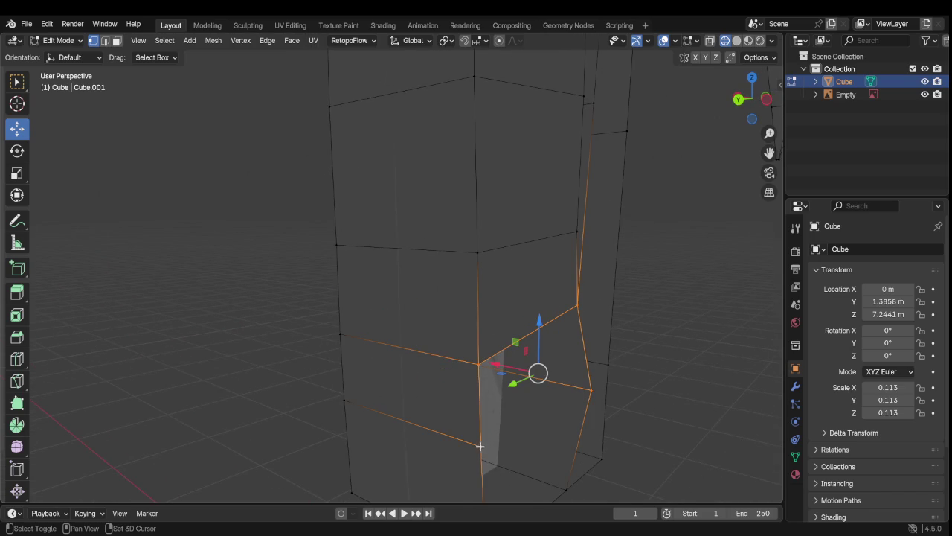
{"action": "mouse_move", "coordinate": [510, 444]}
{"action": "middle_mouse_down"}
{"action": "mouse_move", "coordinate": [300, 440]}
{"action": "mouse_move", "coordinate": [395, 417]}
{"action": "mouse_move", "coordinate": [525, 430]}
{"action": "mouse_move", "coordinate": [499, 415]}
{"action": "mouse_move", "coordinate": [380, 451]}
{"action": "mouse_move", "coordinate": [397, 407]}
{"action": "middle_mouse_up"}
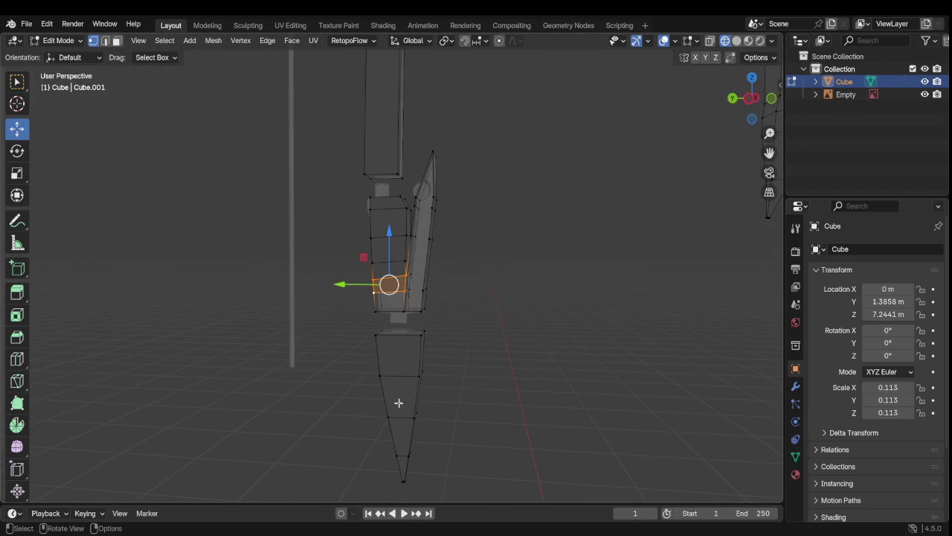
Step: Select the four corner vertices enclosing the first gap at the blade's bottom
{"action": "scroll", "coordinate": [409, 391], "scroll_direction": "up", "scroll_amount": 3}
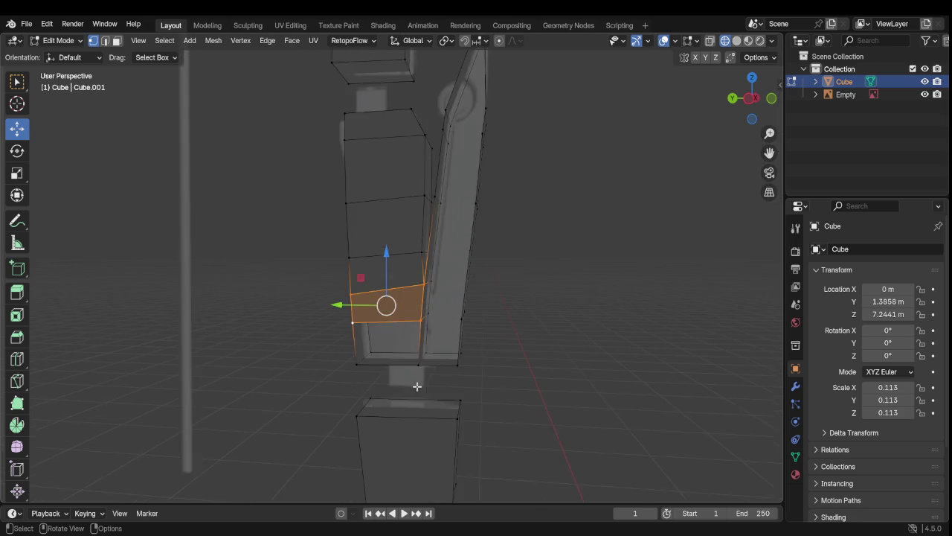
{"action": "scroll", "coordinate": [417, 385], "scroll_direction": "up", "scroll_amount": 4}
{"action": "mouse_move", "coordinate": [414, 417]}
{"action": "middle_mouse_down"}
{"action": "mouse_move", "coordinate": [406, 424]}
{"action": "mouse_move", "coordinate": [417, 349]}
{"action": "mouse_move", "coordinate": [455, 363]}
{"action": "mouse_move", "coordinate": [366, 302]}
{"action": "middle_mouse_up"}
{"action": "scroll", "coordinate": [417, 350], "scroll_direction": "up", "scroll_amount": 2}
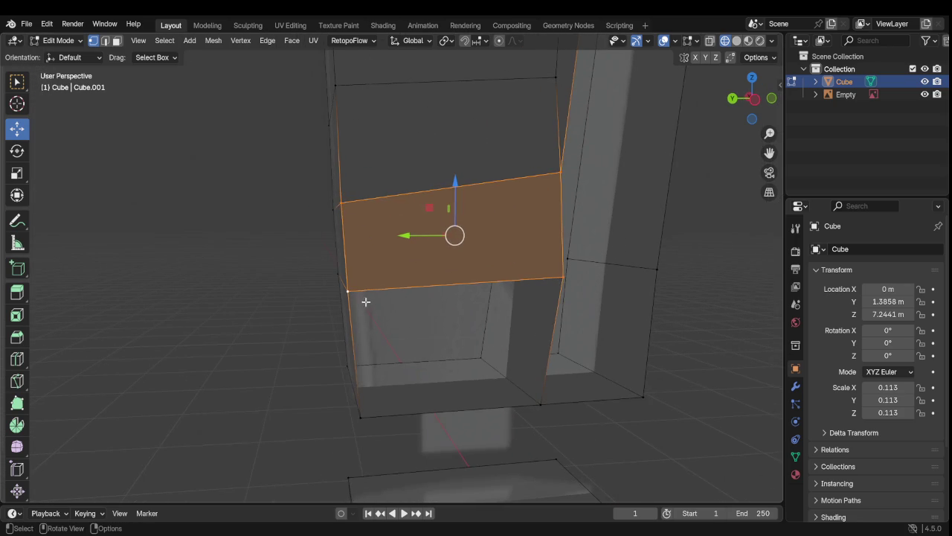
{"action": "left_click", "coordinate": [367, 299]}
{"action": "left_click", "coordinate": [561, 277], "text": "shift"}
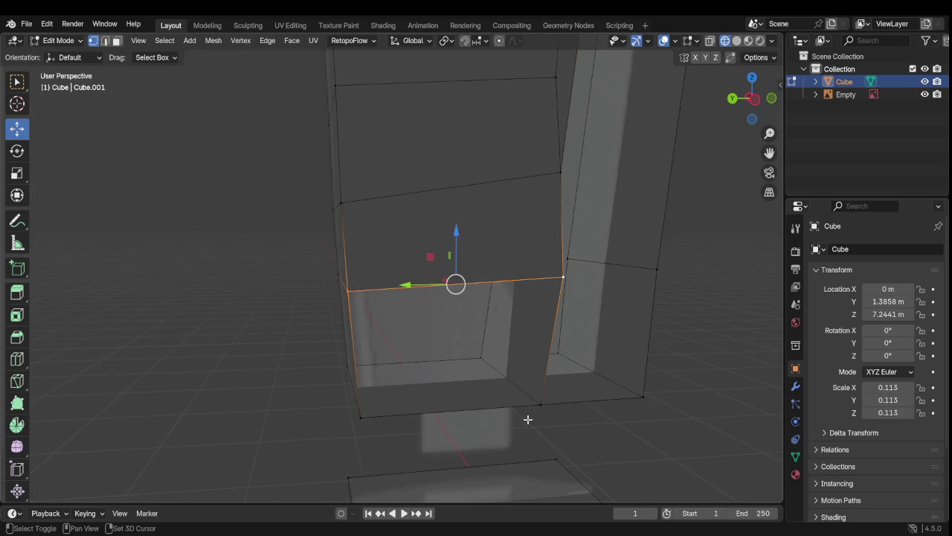
{"action": "left_click", "coordinate": [540, 406], "text": "shift"}
{"action": "left_click", "coordinate": [367, 414], "text": "shift"}
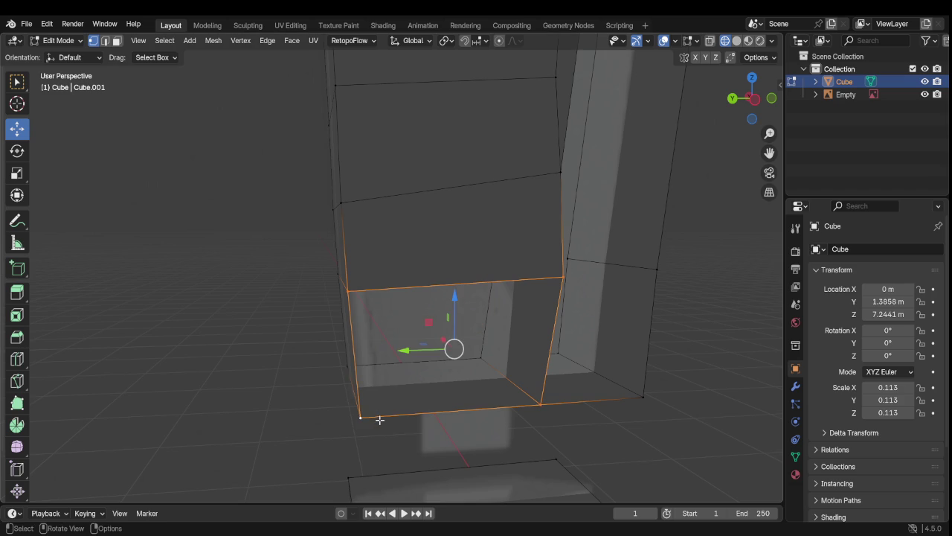
{"action": "scroll", "coordinate": [478, 400], "scroll_direction": "down", "scroll_amount": 4}
{"action": "mouse_move", "coordinate": [478, 400]}
{"action": "middle_mouse_down"}
{"action": "mouse_move", "coordinate": [590, 397]}
{"action": "mouse_move", "coordinate": [490, 352]}
{"action": "middle_mouse_up"}
{"action": "mouse_move", "coordinate": [450, 244]}
{"action": "middle_mouse_down"}
{"action": "mouse_move", "coordinate": [542, 325]}
{"action": "mouse_move", "coordinate": [440, 310]}
{"action": "mouse_move", "coordinate": [464, 317]}
{"action": "middle_mouse_up"}
Step: Select the four corners of the next bottom gap, viewed head-on
{"action": "scroll", "coordinate": [459, 314], "scroll_direction": "down", "scroll_amount": 3}
{"action": "scroll", "coordinate": [459, 313], "scroll_direction": "down", "scroll_amount": 3}
{"action": "scroll", "coordinate": [457, 311], "scroll_direction": "down", "scroll_amount": 2}
{"action": "scroll", "coordinate": [457, 311], "scroll_direction": "up", "scroll_amount": 2}
{"action": "scroll", "coordinate": [455, 310], "scroll_direction": "up", "scroll_amount": 2}
{"action": "scroll", "coordinate": [451, 290], "scroll_direction": "up", "scroll_amount": 3}
{"action": "scroll", "coordinate": [451, 289], "scroll_direction": "up", "scroll_amount": 3}
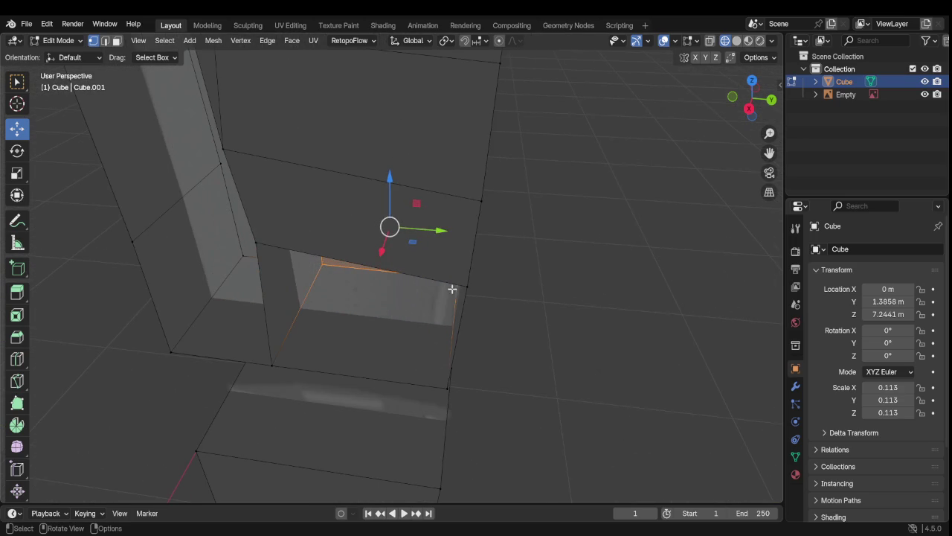
{"action": "mouse_move", "coordinate": [443, 316]}
{"action": "middle_mouse_down"}
{"action": "mouse_move", "coordinate": [434, 325]}
{"action": "mouse_move", "coordinate": [463, 315]}
{"action": "mouse_move", "coordinate": [446, 287]}
{"action": "middle_mouse_up"}
{"action": "left_click", "coordinate": [242, 253]}
{"action": "left_click", "coordinate": [465, 281], "text": "shift"}
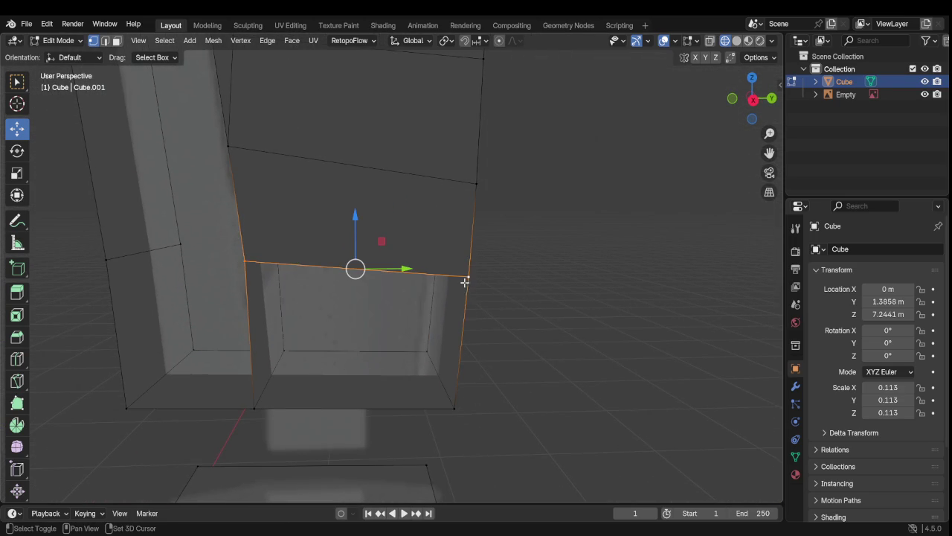
{"action": "left_click", "coordinate": [452, 403], "text": "shift"}
{"action": "left_click", "coordinate": [257, 404], "text": "shift"}
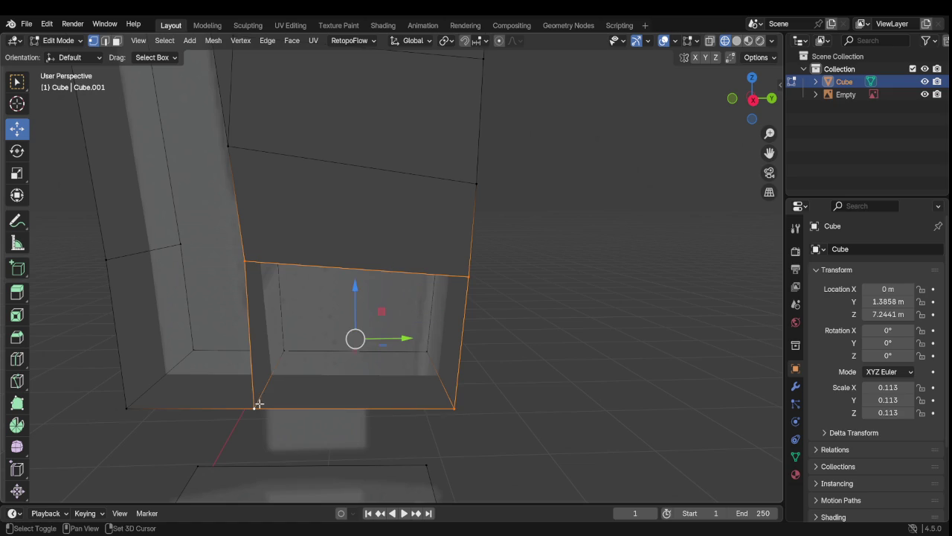
Step: Orbit around the new lower face to check it and clear the selection
{"action": "scroll", "coordinate": [257, 385], "scroll_direction": "down", "scroll_amount": 2}
{"action": "mouse_move", "coordinate": [251, 382]}
{"action": "middle_mouse_down"}
{"action": "mouse_move", "coordinate": [346, 358]}
{"action": "mouse_move", "coordinate": [318, 341]}
{"action": "middle_mouse_up"}
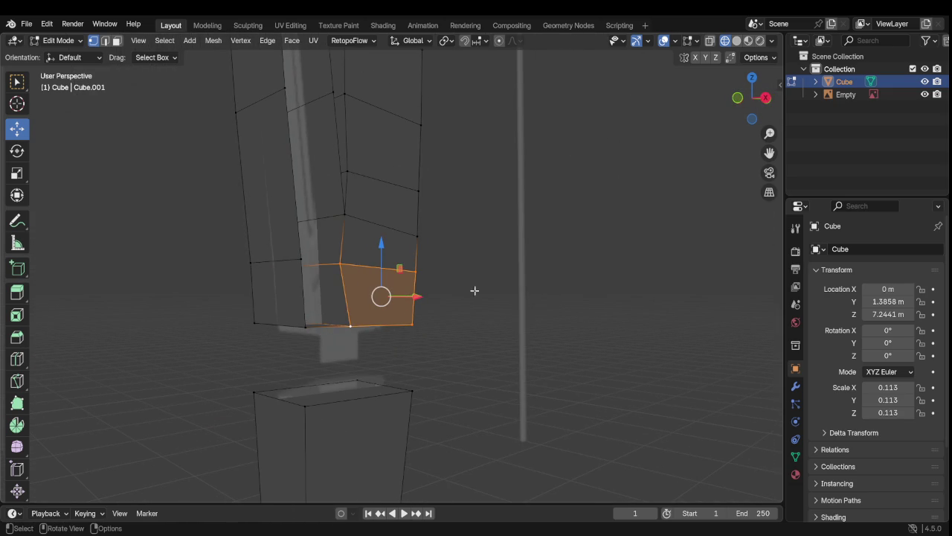
{"action": "left_click", "coordinate": [501, 287]}
{"action": "mouse_move", "coordinate": [501, 288]}
{"action": "middle_mouse_down"}
{"action": "mouse_move", "coordinate": [297, 287]}
{"action": "mouse_move", "coordinate": [250, 328]}
{"action": "mouse_move", "coordinate": [298, 287]}
{"action": "middle_mouse_up"}
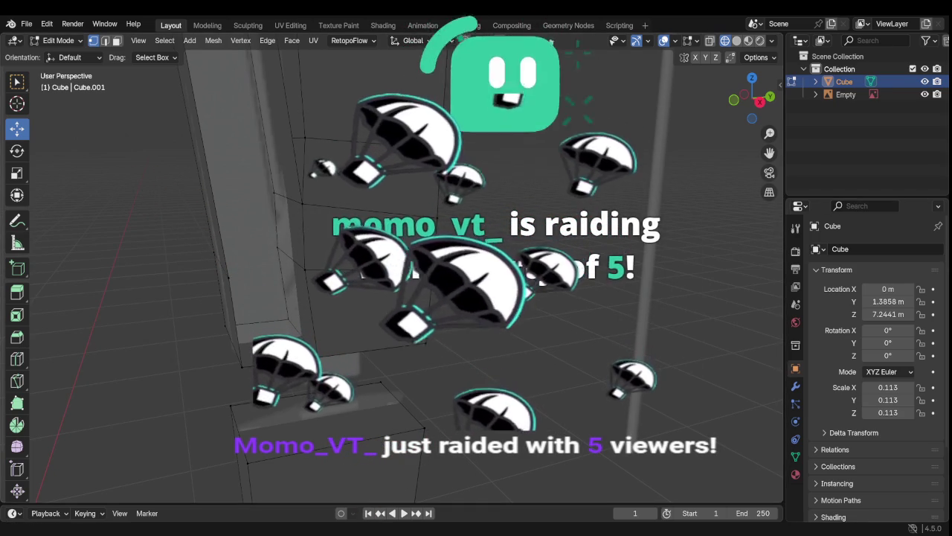
{"action": "middle_click_drag", "start_coordinate": [446, 298], "coordinate": [372, 224], "text": "shift"}
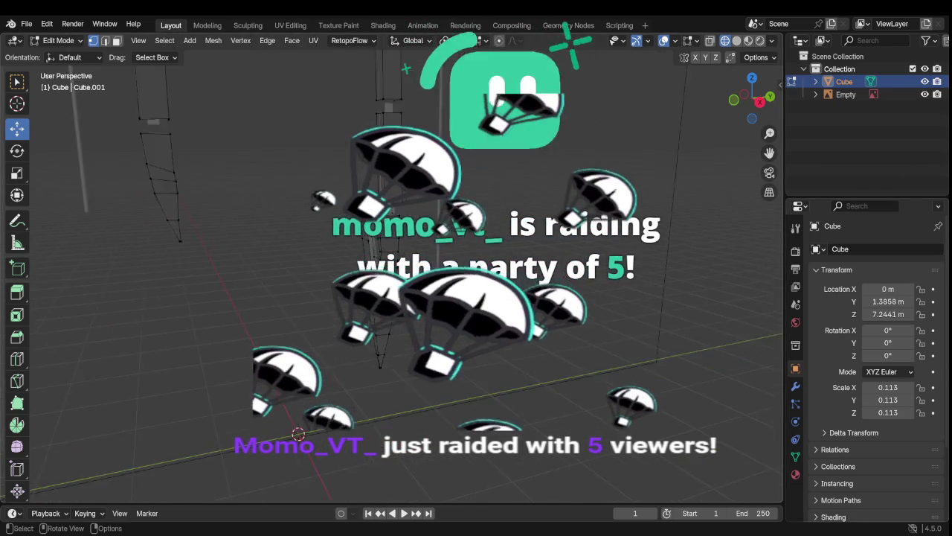
{"action": "middle_click_drag", "start_coordinate": [312, 350], "coordinate": [255, 404]}
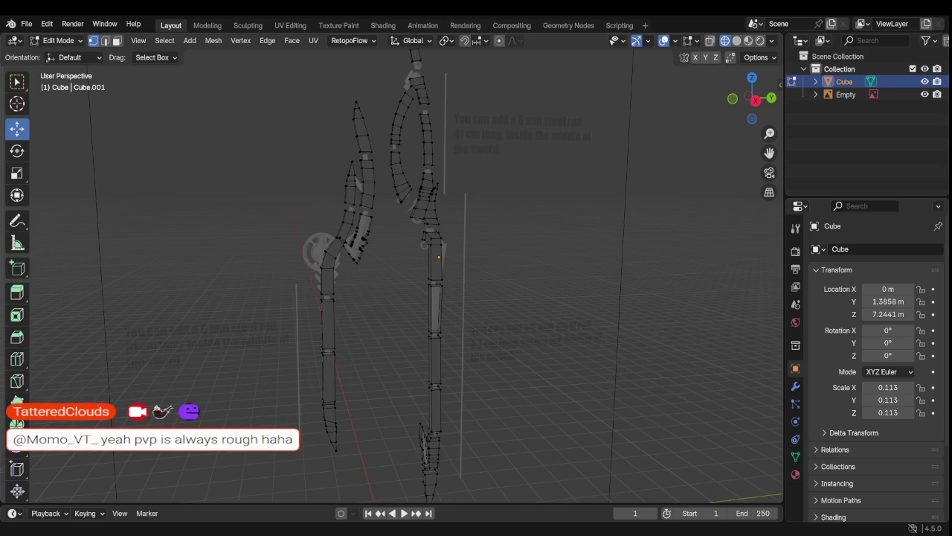
Step: Switch the viewport to Solid shading and orbit to a new view of the weapon
{"action": "scroll", "coordinate": [327, 316], "scroll_direction": "up", "scroll_amount": 3}
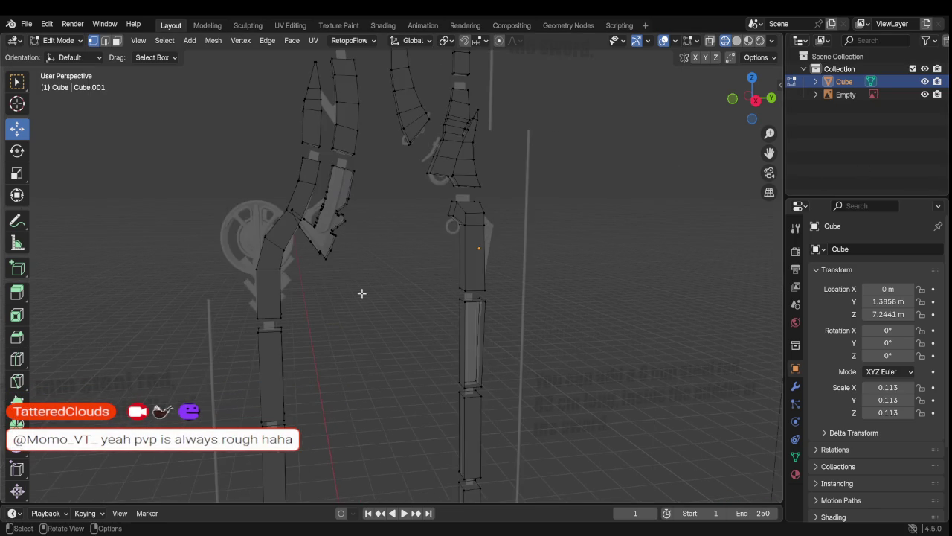
{"action": "scroll", "coordinate": [492, 237], "scroll_direction": "down", "scroll_amount": 2}
{"action": "scroll", "coordinate": [572, 185], "scroll_direction": "down", "scroll_amount": 2}
{"action": "scroll", "coordinate": [506, 226], "scroll_direction": "down", "scroll_amount": 2}
{"action": "scroll", "coordinate": [521, 208], "scroll_direction": "down", "scroll_amount": 2}
{"action": "left_click", "coordinate": [736, 40]}
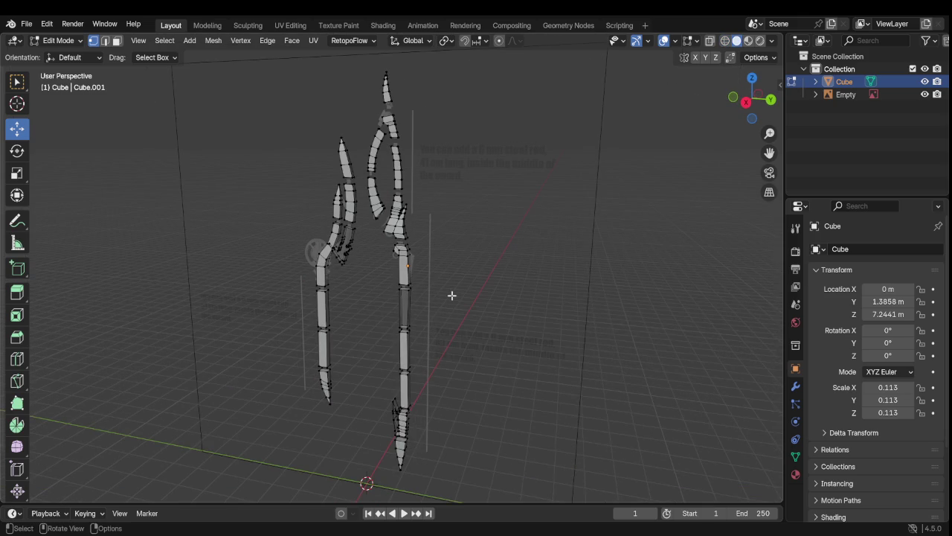
{"action": "scroll", "coordinate": [451, 283], "scroll_direction": "up", "scroll_amount": 4}
{"action": "scroll", "coordinate": [451, 283], "scroll_direction": "up", "scroll_amount": 3}
{"action": "scroll", "coordinate": [448, 260], "scroll_direction": "down", "scroll_amount": 3}
{"action": "mouse_move", "coordinate": [449, 259]}
{"action": "middle_mouse_down"}
{"action": "mouse_move", "coordinate": [283, 279]}
{"action": "mouse_move", "coordinate": [360, 254]}
{"action": "mouse_move", "coordinate": [276, 253]}
{"action": "mouse_move", "coordinate": [344, 251]}
{"action": "mouse_move", "coordinate": [360, 407]}
{"action": "middle_mouse_up"}
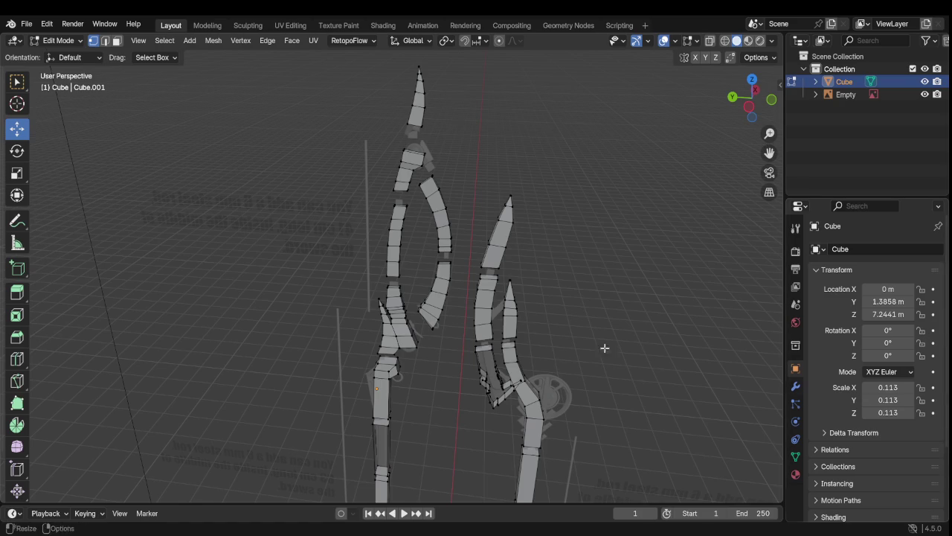
Step: Orbit and pan along the blade column to inspect the solid meshes
{"action": "scroll", "coordinate": [536, 360], "scroll_direction": "up", "scroll_amount": 2}
{"action": "scroll", "coordinate": [535, 360], "scroll_direction": "up", "scroll_amount": 2}
{"action": "mouse_move", "coordinate": [535, 360]}
{"action": "middle_mouse_down"}
{"action": "mouse_move", "coordinate": [377, 348]}
{"action": "mouse_move", "coordinate": [357, 270]}
{"action": "mouse_move", "coordinate": [461, 260]}
{"action": "mouse_move", "coordinate": [327, 325]}
{"action": "mouse_move", "coordinate": [410, 147]}
{"action": "mouse_move", "coordinate": [320, 344]}
{"action": "middle_mouse_up"}
{"action": "scroll", "coordinate": [377, 348], "scroll_direction": "down", "scroll_amount": 3}
{"action": "scroll", "coordinate": [461, 259], "scroll_direction": "up", "scroll_amount": 2}
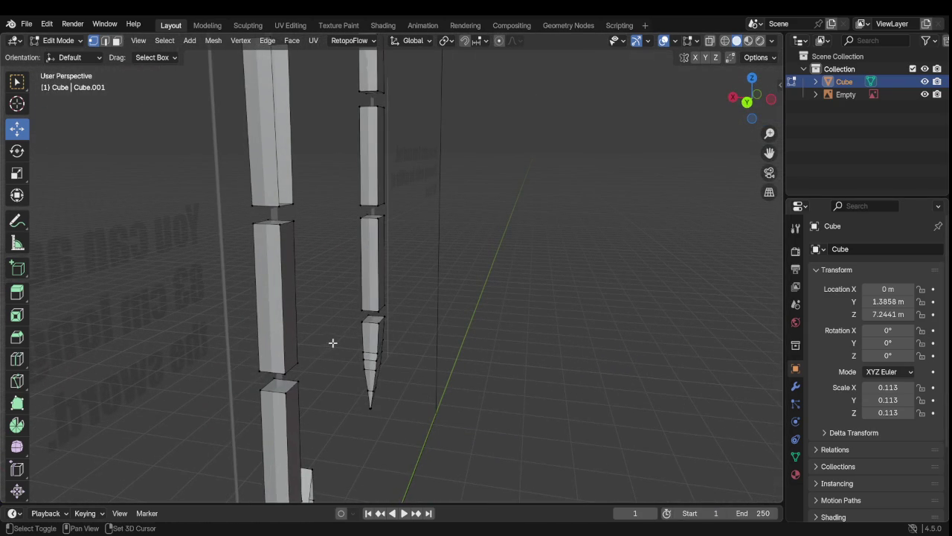
{"action": "mouse_move", "coordinate": [370, 380]}
{"action": "middle_mouse_down", "text": "shift"}
{"action": "mouse_move", "coordinate": [336, 219]}
{"action": "mouse_move", "coordinate": [317, 206]}
{"action": "mouse_move", "coordinate": [277, 367]}
{"action": "mouse_move", "coordinate": [367, 255]}
{"action": "mouse_move", "coordinate": [415, 161]}
{"action": "mouse_move", "coordinate": [495, 180]}
{"action": "mouse_move", "coordinate": [502, 212]}
{"action": "mouse_move", "coordinate": [439, 357]}
{"action": "mouse_move", "coordinate": [487, 255]}
{"action": "mouse_move", "coordinate": [523, 216]}
{"action": "mouse_move", "coordinate": [524, 237]}
{"action": "middle_mouse_up", "text": "shift"}
{"action": "scroll", "coordinate": [530, 253], "scroll_direction": "up", "scroll_amount": 3}
{"action": "scroll", "coordinate": [543, 273], "scroll_direction": "up", "scroll_amount": 2}
Step: Zoom in and orbit around the tapered blade tip, then move down to the lower block
{"action": "middle_click_drag", "start_coordinate": [550, 283], "coordinate": [486, 153], "text": "shift"}
{"action": "scroll", "coordinate": [489, 154], "scroll_direction": "up", "scroll_amount": 2}
{"action": "scroll", "coordinate": [489, 153], "scroll_direction": "up", "scroll_amount": 2}
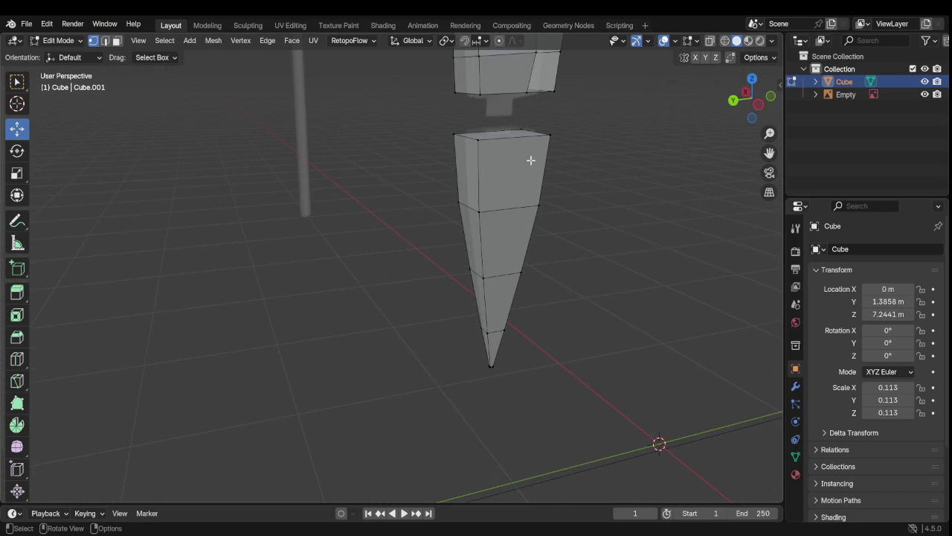
{"action": "mouse_move", "coordinate": [563, 132]}
{"action": "middle_mouse_down"}
{"action": "mouse_move", "coordinate": [576, 131]}
{"action": "mouse_move", "coordinate": [593, 90]}
{"action": "mouse_move", "coordinate": [203, 353]}
{"action": "middle_mouse_up"}
{"action": "mouse_move", "coordinate": [629, 143]}
{"action": "middle_mouse_down", "text": "shift"}
{"action": "mouse_move", "coordinate": [340, 322]}
{"action": "mouse_move", "coordinate": [538, 187]}
{"action": "middle_mouse_up", "text": "shift"}
{"action": "scroll", "coordinate": [574, 146], "scroll_direction": "up", "scroll_amount": 1}
{"action": "middle_click_drag", "start_coordinate": [573, 146], "coordinate": [221, 385], "text": "shift"}
{"action": "scroll", "coordinate": [447, 283], "scroll_direction": "up", "scroll_amount": 2}
{"action": "scroll", "coordinate": [446, 283], "scroll_direction": "up", "scroll_amount": 2}
{"action": "left_click", "coordinate": [407, 260]}
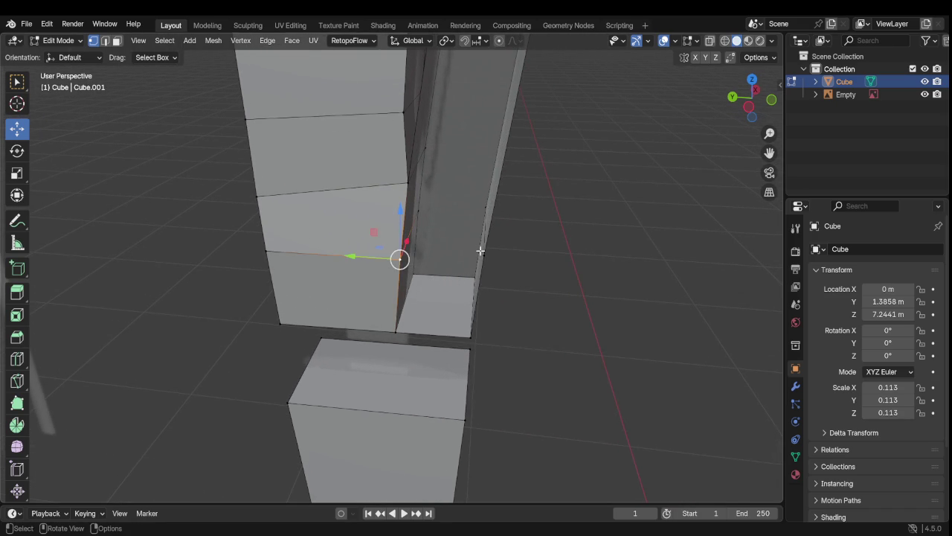
Step: Select the edges ringing the small corner hole and fill it with a quad face
{"action": "left_click", "coordinate": [481, 295], "text": "shift"}
{"action": "left_click", "coordinate": [461, 339], "text": "shift"}
{"action": "left_click", "coordinate": [404, 335]}
{"action": "left_click", "coordinate": [401, 268], "text": "shift"}
{"action": "left_click", "coordinate": [482, 261], "text": "shift"}
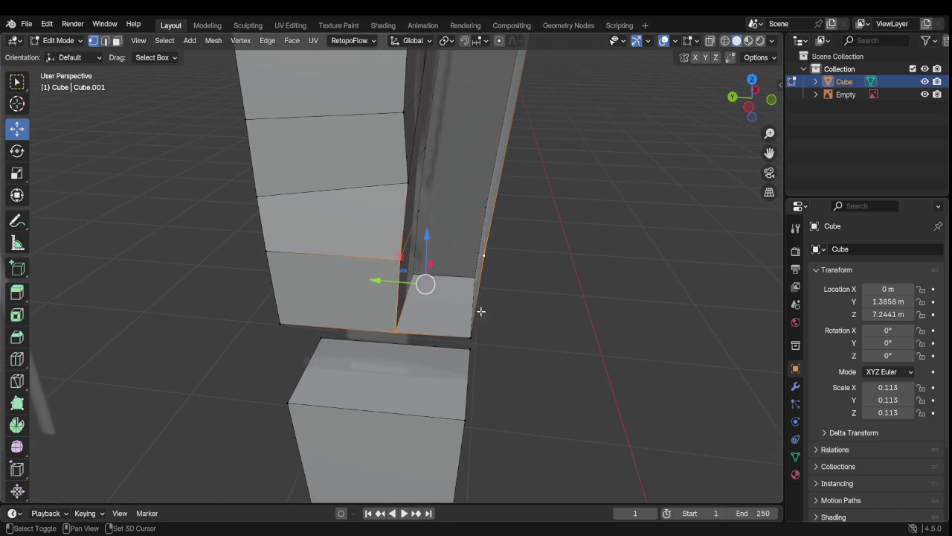
{"action": "left_click", "coordinate": [466, 344], "text": "shift"}
{"action": "left_click", "coordinate": [473, 344], "text": "shift"}
{"action": "left_click", "coordinate": [468, 335], "text": "shift"}
{"action": "key", "text": "f"}
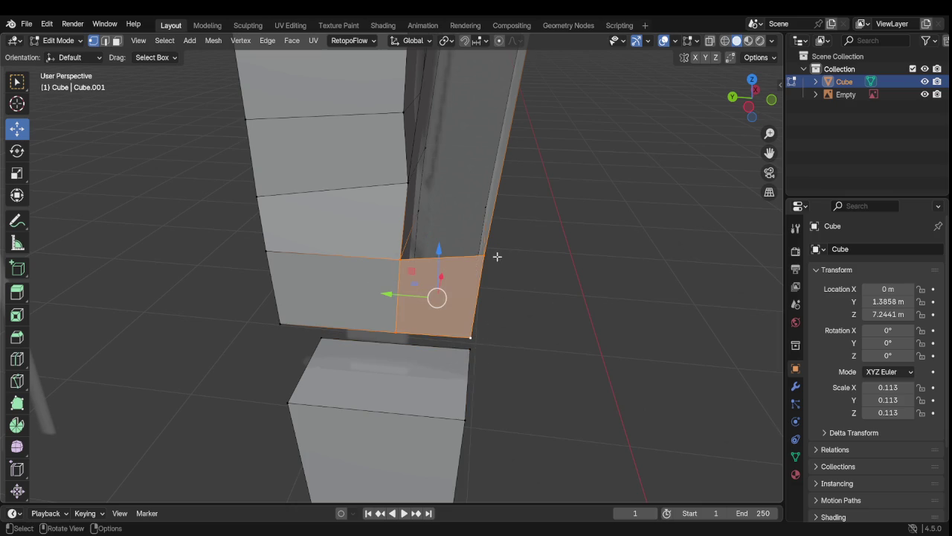
Step: Orbit around the mesh to check the new corner face and clear the selection
{"action": "scroll", "coordinate": [499, 253], "scroll_direction": "right", "scroll_amount": 3, "text": "shift"}
{"action": "scroll", "coordinate": [513, 248], "scroll_direction": "right", "scroll_amount": 5, "text": "shift"}
{"action": "scroll", "coordinate": [461, 253], "scroll_direction": "left", "scroll_amount": 3, "text": "shift"}
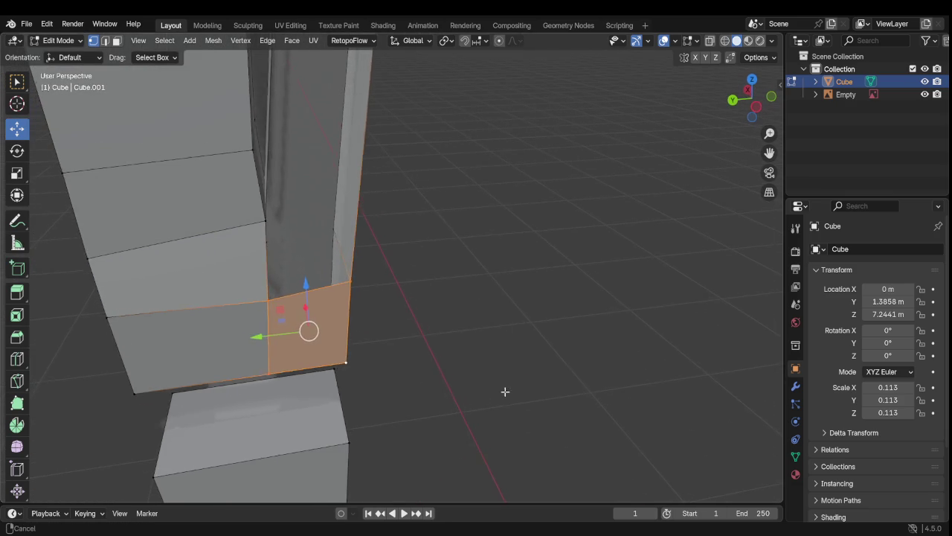
{"action": "scroll", "coordinate": [496, 227], "scroll_direction": "down", "scroll_amount": 3}
{"action": "scroll", "coordinate": [496, 228], "scroll_direction": "down", "scroll_amount": 3}
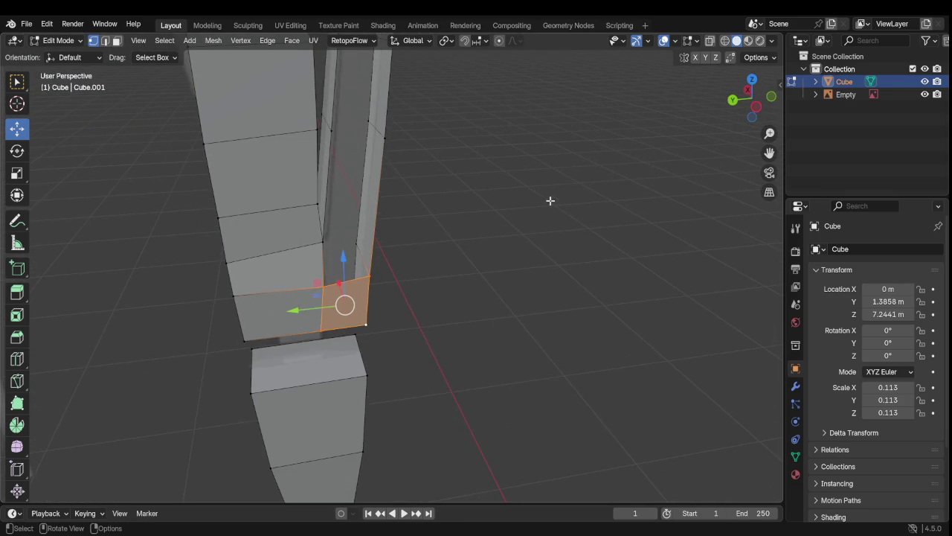
{"action": "middle_click_drag", "start_coordinate": [551, 201], "coordinate": [380, 183]}
{"action": "mouse_move", "coordinate": [497, 372]}
{"action": "middle_mouse_down", "text": "shift"}
{"action": "mouse_move", "coordinate": [270, 223]}
{"action": "mouse_move", "coordinate": [180, 266]}
{"action": "middle_mouse_up", "text": "shift"}
{"action": "mouse_move", "coordinate": [401, 270]}
{"action": "middle_mouse_down"}
{"action": "mouse_move", "coordinate": [608, 266]}
{"action": "mouse_move", "coordinate": [535, 281]}
{"action": "mouse_move", "coordinate": [449, 270]}
{"action": "middle_mouse_up"}
{"action": "left_click", "coordinate": [597, 273]}
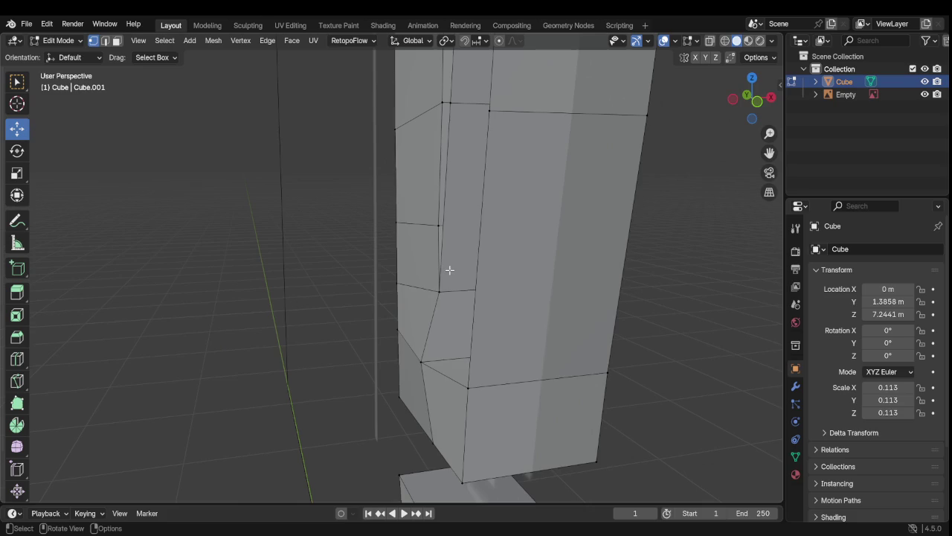
Step: Add a new edge loop across the tall face of the column
{"action": "key", "text": "ctrl+r"}
{"action": "left_click", "coordinate": [487, 307]}
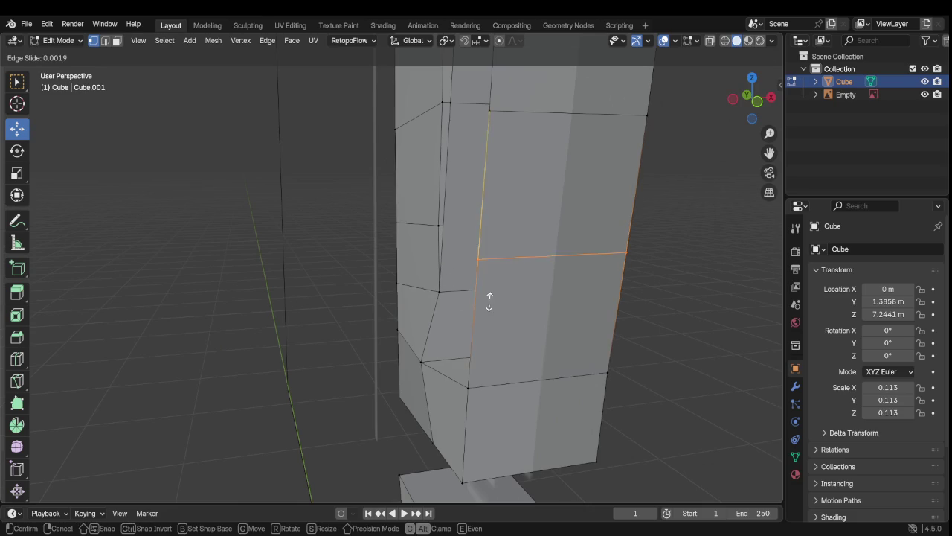
{"action": "left_click", "coordinate": [500, 335]}
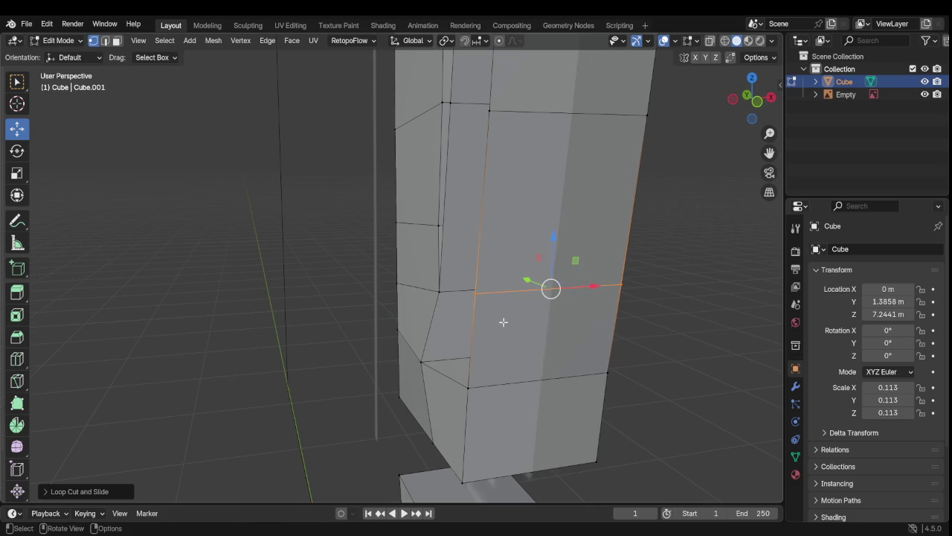
{"action": "mouse_move", "coordinate": [511, 321]}
{"action": "middle_mouse_down"}
{"action": "mouse_move", "coordinate": [571, 310]}
{"action": "mouse_move", "coordinate": [503, 325]}
{"action": "mouse_move", "coordinate": [519, 339]}
{"action": "mouse_move", "coordinate": [557, 338]}
{"action": "middle_mouse_up"}
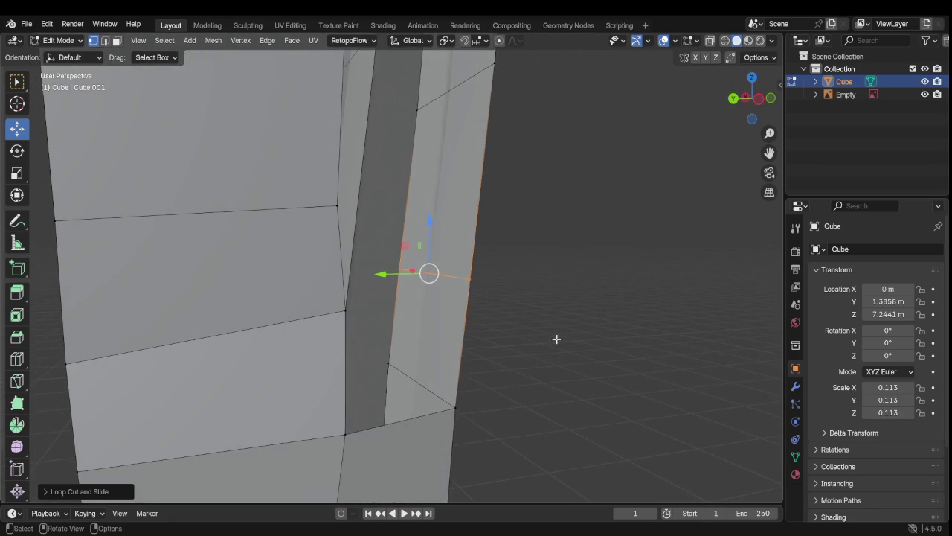
Step: Select four vertices bordering the column's side strip
{"action": "left_click", "coordinate": [350, 311]}
{"action": "left_click", "coordinate": [481, 276], "text": "shift"}
{"action": "left_click", "coordinate": [453, 412], "text": "shift"}
{"action": "left_click", "coordinate": [351, 442], "text": "shift"}
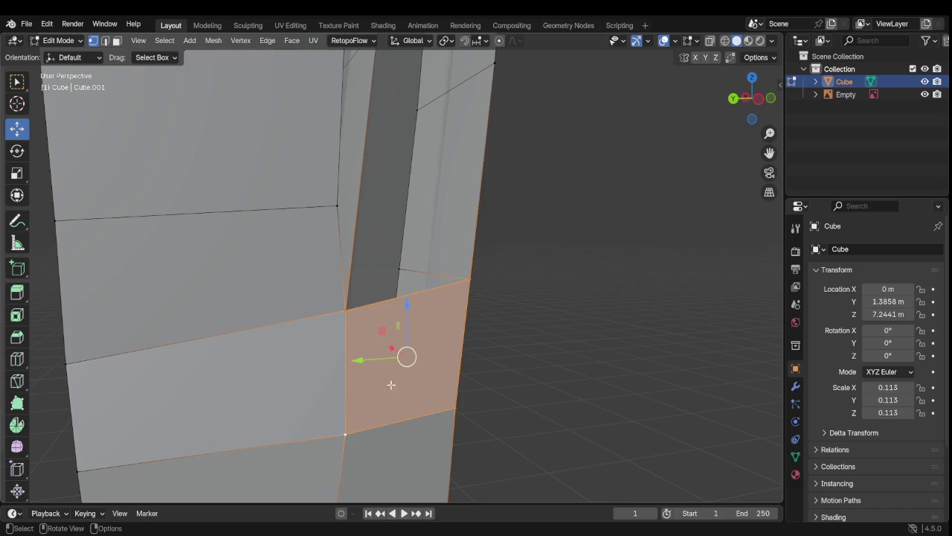
{"action": "mouse_move", "coordinate": [349, 399]}
{"action": "middle_mouse_down"}
{"action": "mouse_move", "coordinate": [210, 395]}
{"action": "mouse_move", "coordinate": [265, 330]}
{"action": "middle_mouse_up"}
{"action": "scroll", "coordinate": [266, 329], "scroll_direction": "up", "scroll_amount": 3}
Step: Select the four corner vertices around the gap and view the whole weapon mesh
{"action": "left_click", "coordinate": [493, 244]}
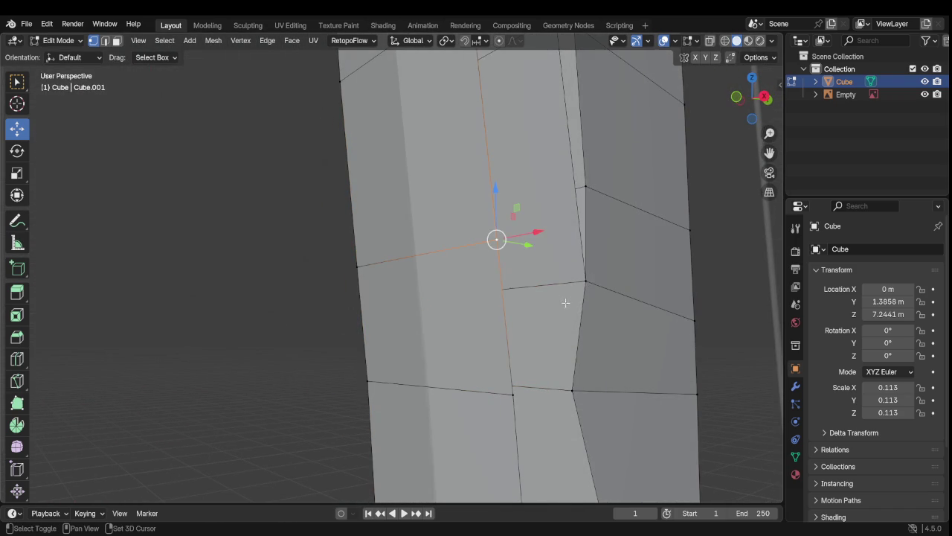
{"action": "left_click", "coordinate": [586, 282], "text": "shift"}
{"action": "left_click", "coordinate": [563, 395], "text": "shift"}
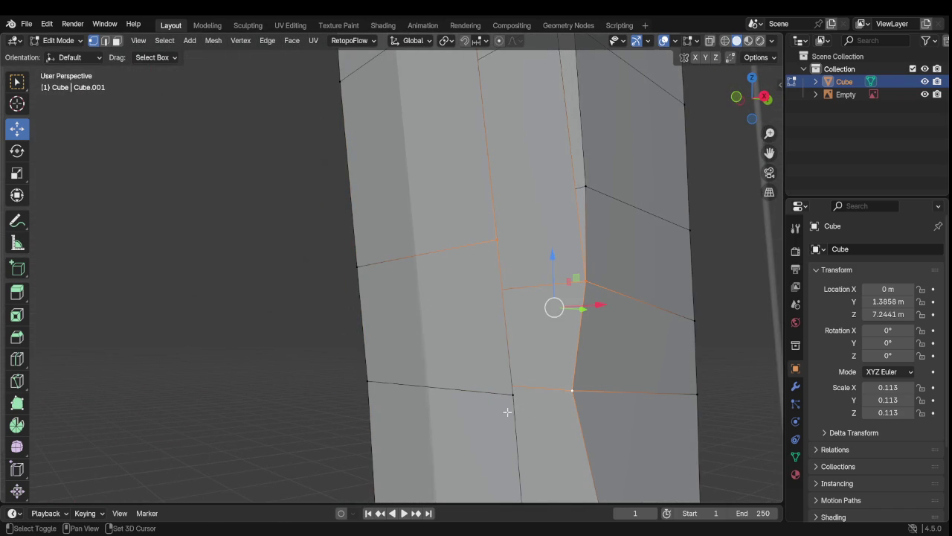
{"action": "left_click", "coordinate": [505, 394], "text": "shift"}
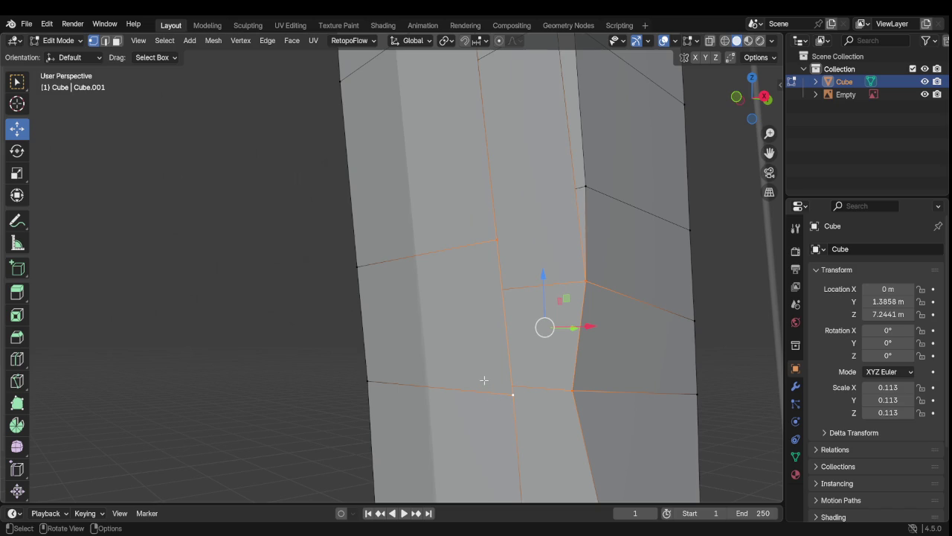
{"action": "scroll", "coordinate": [485, 380], "scroll_direction": "down", "scroll_amount": 5}
{"action": "mouse_move", "coordinate": [488, 378]}
{"action": "middle_mouse_down"}
{"action": "mouse_move", "coordinate": [439, 289]}
{"action": "mouse_move", "coordinate": [478, 353]}
{"action": "middle_mouse_up"}
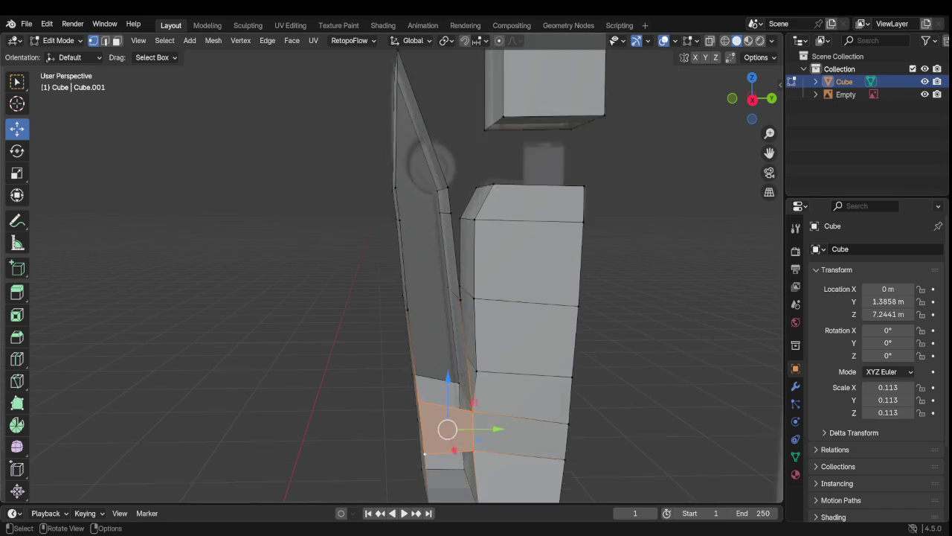
Step: Select the four corners of the next face near the column base
{"action": "middle_click_drag", "start_coordinate": [435, 346], "coordinate": [429, 206]}
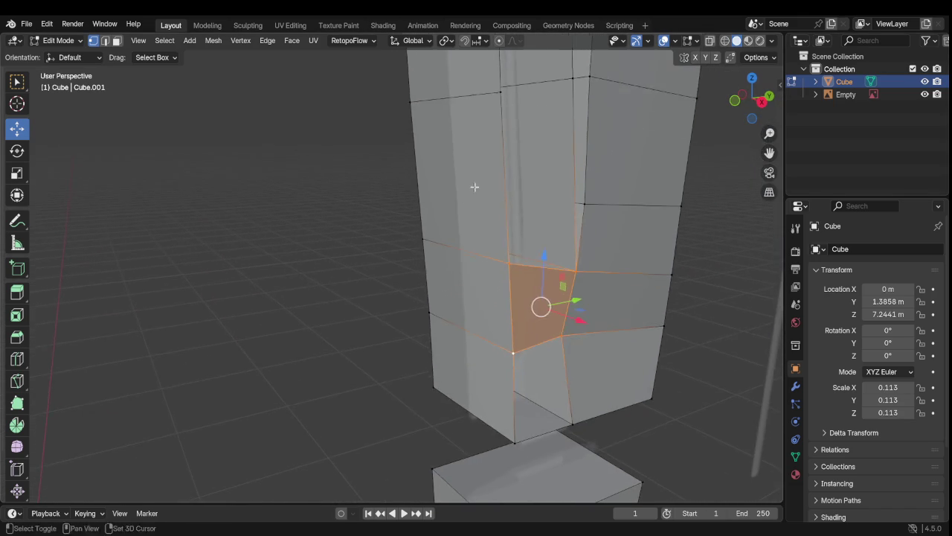
{"action": "mouse_move", "coordinate": [430, 206]}
{"action": "middle_mouse_down"}
{"action": "mouse_move", "coordinate": [492, 310]}
{"action": "mouse_move", "coordinate": [546, 313]}
{"action": "middle_mouse_up"}
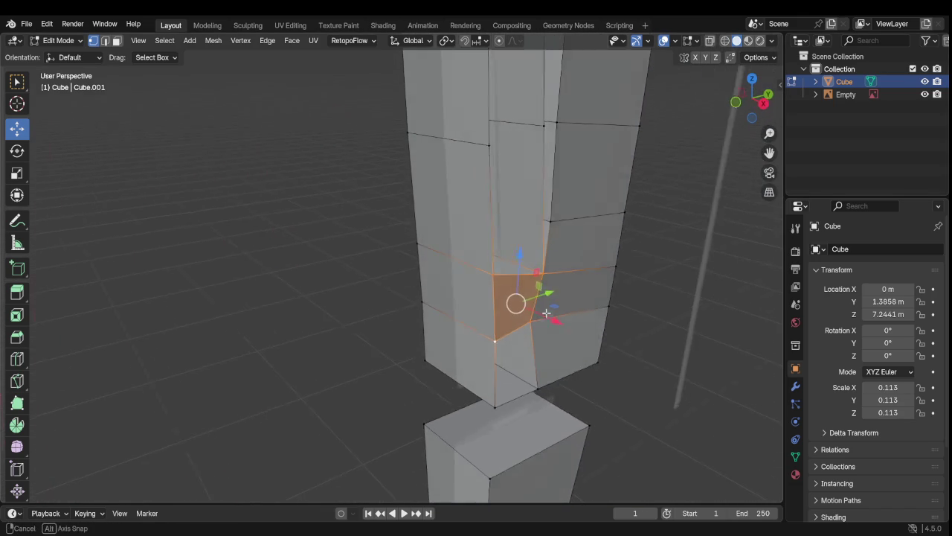
{"action": "left_click", "coordinate": [498, 272]}
{"action": "left_click", "coordinate": [494, 148], "text": "shift"}
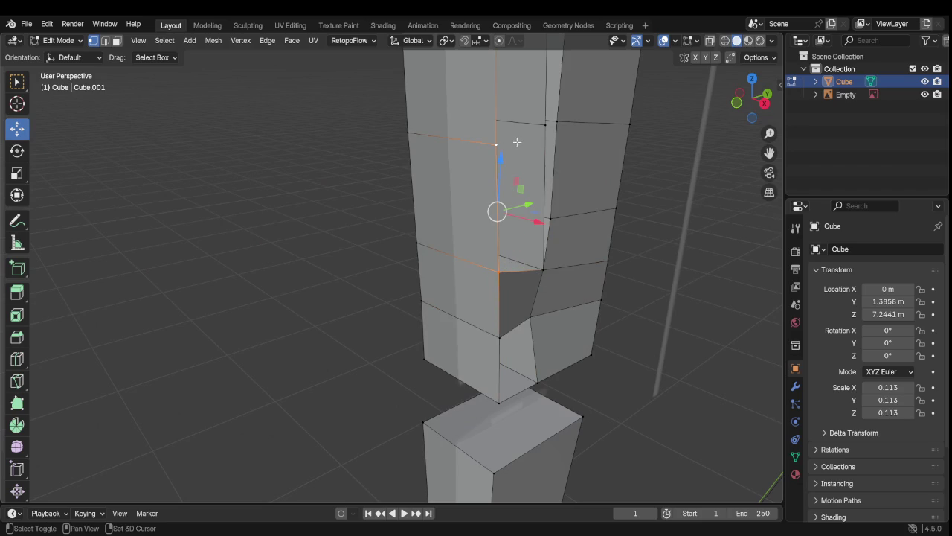
{"action": "left_click", "coordinate": [538, 123], "text": "shift"}
{"action": "left_click", "coordinate": [540, 272], "text": "shift"}
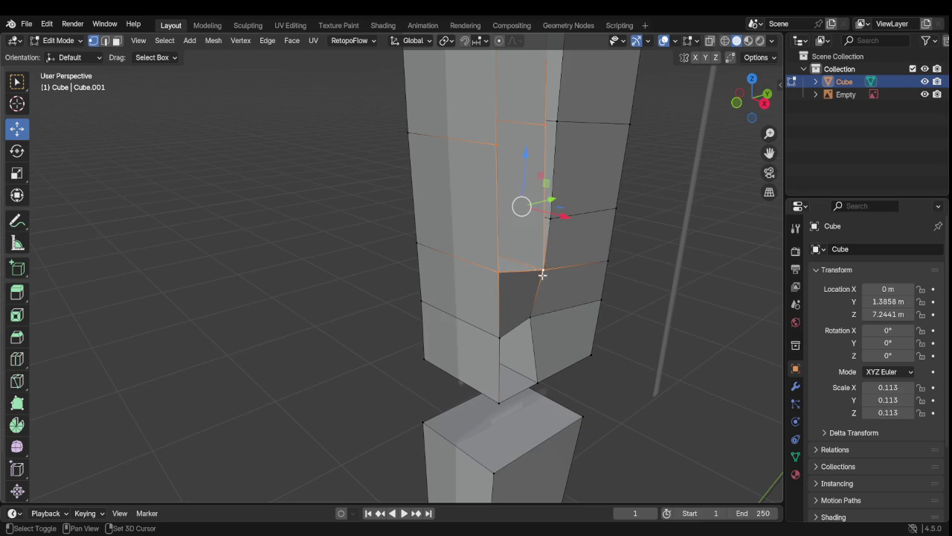
Step: Fill the gap beside the blade with a quad face from its four corner vertices
{"action": "mouse_move", "coordinate": [544, 277]}
{"action": "middle_mouse_down"}
{"action": "mouse_move", "coordinate": [519, 148]}
{"action": "mouse_move", "coordinate": [465, 251]}
{"action": "middle_mouse_up"}
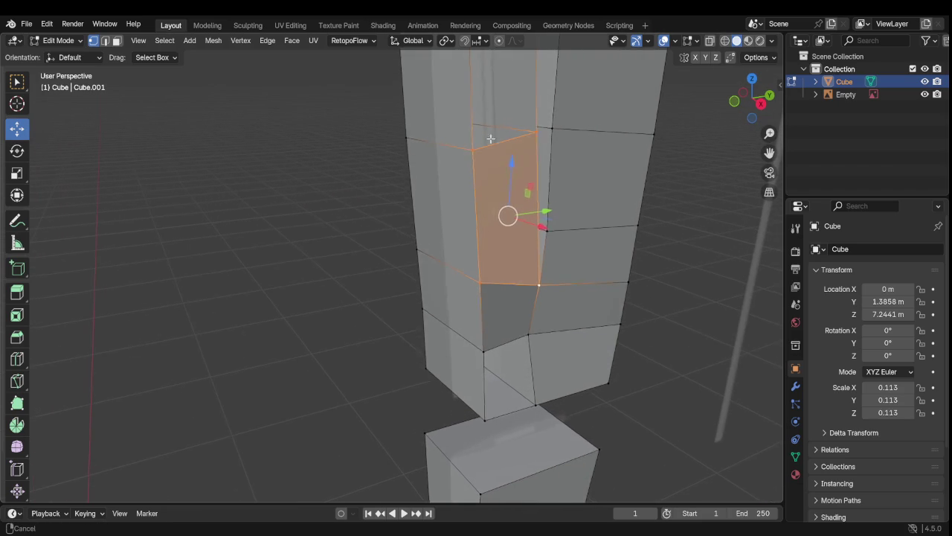
{"action": "scroll", "coordinate": [464, 251], "scroll_direction": "up", "scroll_amount": 2}
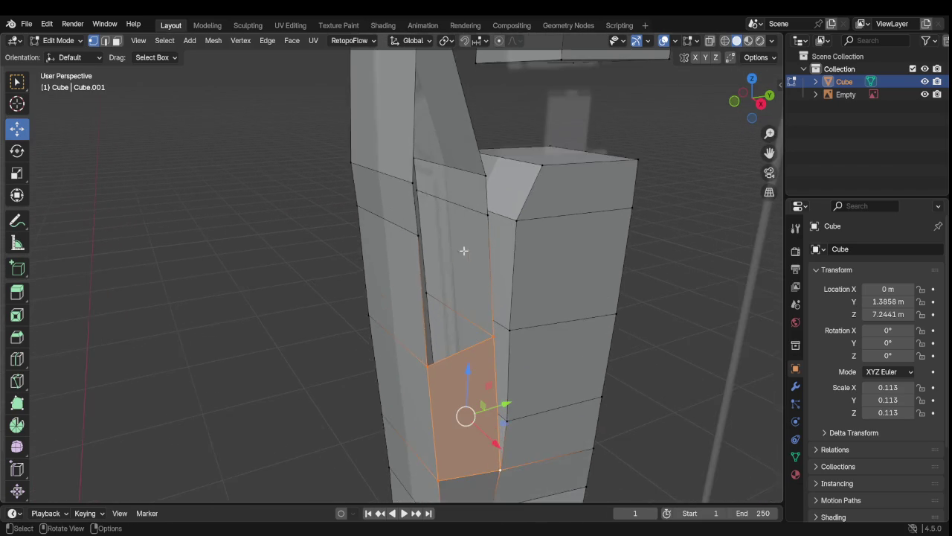
{"action": "scroll", "coordinate": [446, 248], "scroll_direction": "up", "scroll_amount": 1}
{"action": "left_click", "coordinate": [394, 232]}
{"action": "left_click", "coordinate": [461, 221], "text": "shift"}
{"action": "left_click", "coordinate": [474, 343], "text": "shift"}
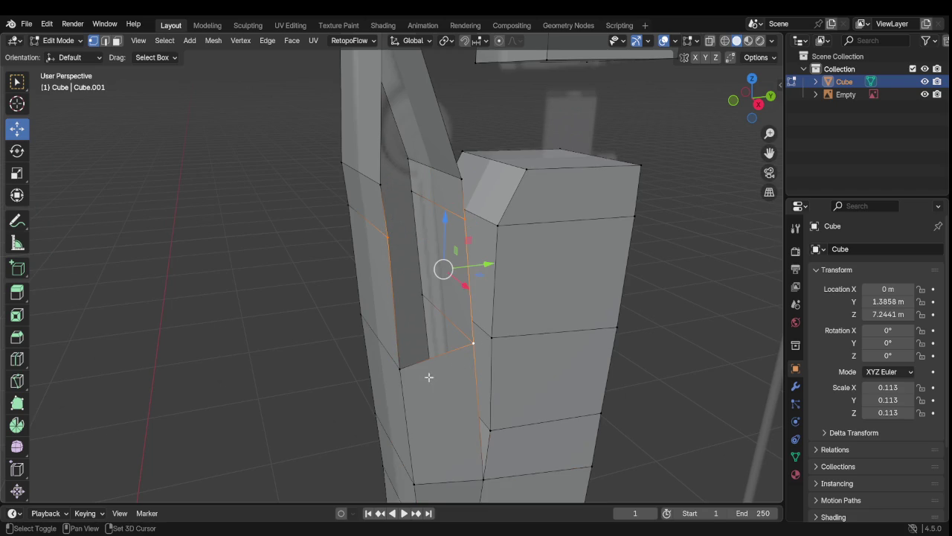
{"action": "left_click", "coordinate": [401, 368], "text": "shift"}
{"action": "key", "text": "f"}
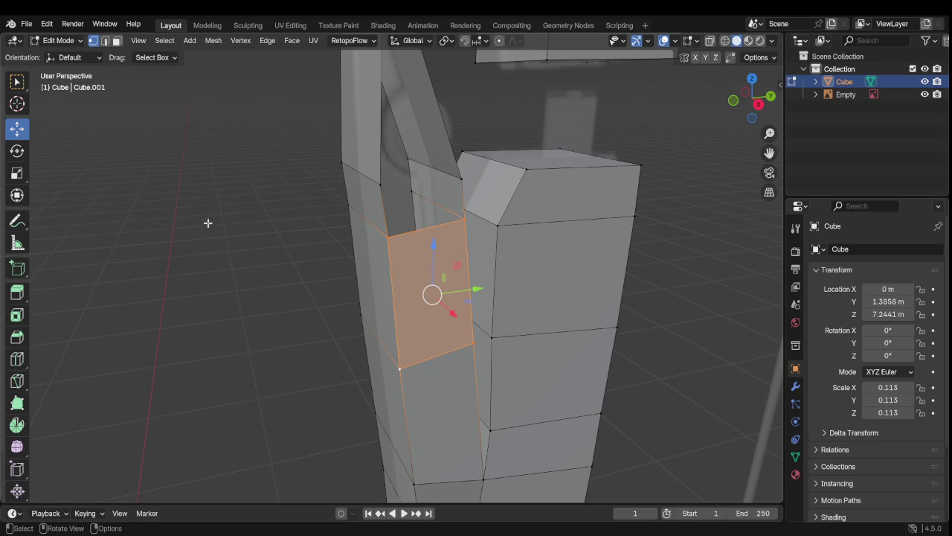
{"action": "scroll", "coordinate": [487, 204], "scroll_direction": "up", "scroll_amount": 4}
Step: Select the four corners of the gap at the block top beside the blade
{"action": "scroll", "coordinate": [482, 204], "scroll_direction": "down", "scroll_amount": 2}
{"action": "scroll", "coordinate": [480, 200], "scroll_direction": "up", "scroll_amount": 2}
{"action": "scroll", "coordinate": [476, 196], "scroll_direction": "down", "scroll_amount": 4}
{"action": "scroll", "coordinate": [475, 190], "scroll_direction": "up", "scroll_amount": 4}
{"action": "scroll", "coordinate": [473, 183], "scroll_direction": "down", "scroll_amount": 3}
{"action": "scroll", "coordinate": [473, 183], "scroll_direction": "up", "scroll_amount": 3}
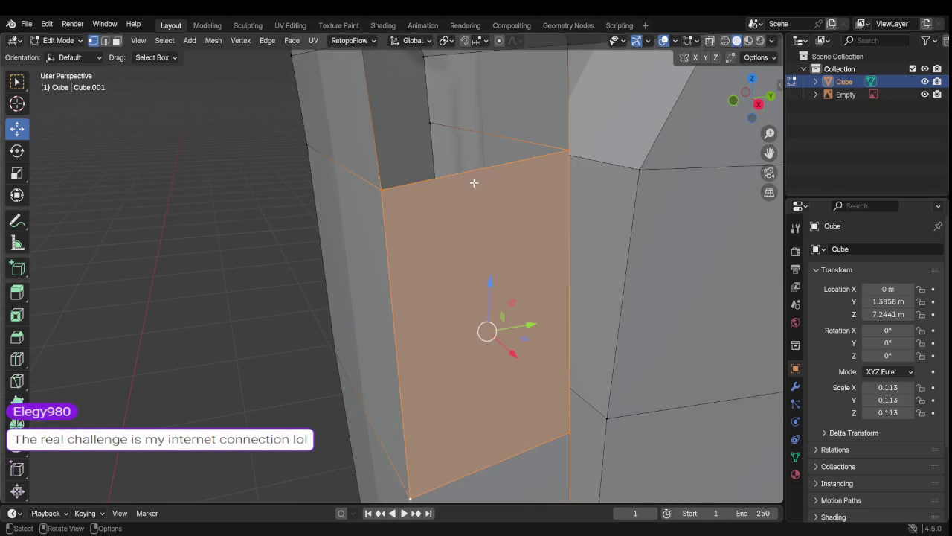
{"action": "middle_click_drag", "start_coordinate": [442, 144], "coordinate": [429, 317]}
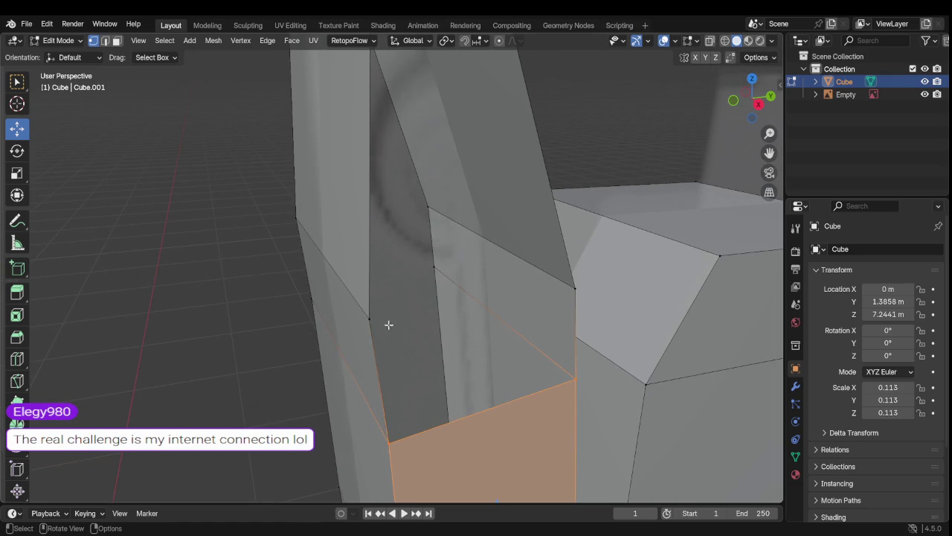
{"action": "left_click", "coordinate": [370, 318]}
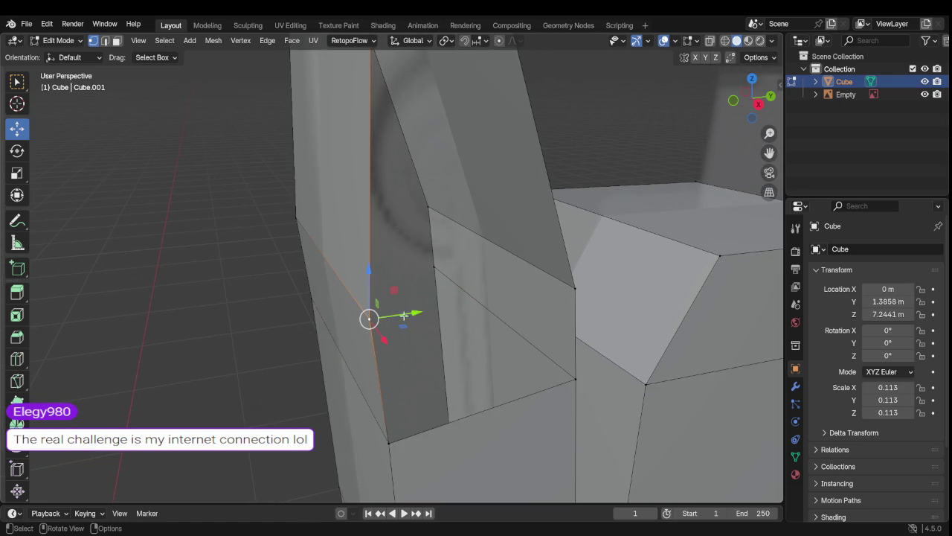
{"action": "left_click", "coordinate": [570, 289], "text": "shift"}
{"action": "left_click", "coordinate": [574, 378], "text": "shift"}
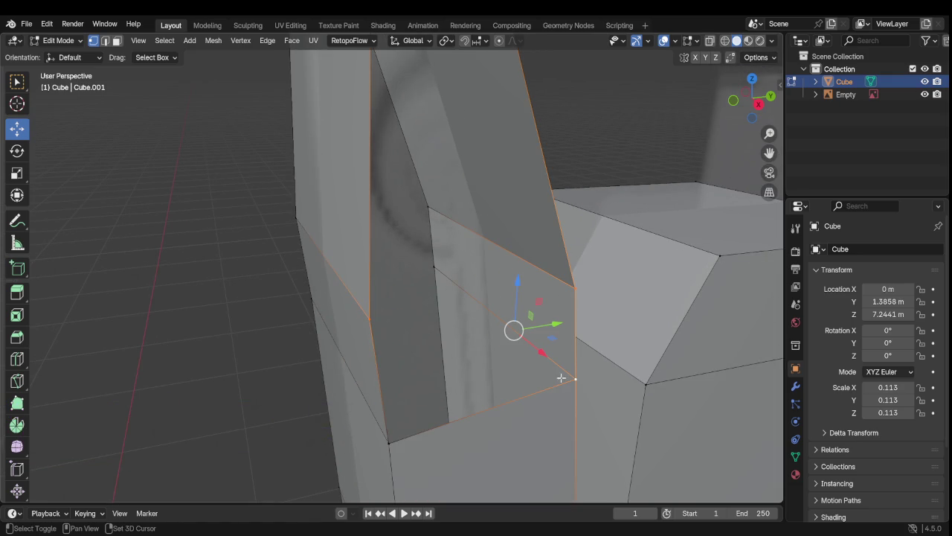
{"action": "left_click", "coordinate": [388, 441], "text": "shift"}
Step: Add the blade tip vertices, up to the topmost one, to the selection
{"action": "middle_click_drag", "start_coordinate": [428, 390], "coordinate": [434, 357]}
{"action": "mouse_move", "coordinate": [586, 331]}
{"action": "middle_mouse_down"}
{"action": "mouse_move", "coordinate": [537, 258]}
{"action": "mouse_move", "coordinate": [513, 290]}
{"action": "mouse_move", "coordinate": [512, 260]}
{"action": "mouse_move", "coordinate": [595, 266]}
{"action": "mouse_move", "coordinate": [532, 263]}
{"action": "mouse_move", "coordinate": [505, 169]}
{"action": "mouse_move", "coordinate": [528, 209]}
{"action": "mouse_move", "coordinate": [392, 278]}
{"action": "middle_mouse_up"}
{"action": "left_click", "coordinate": [392, 278], "text": "shift"}
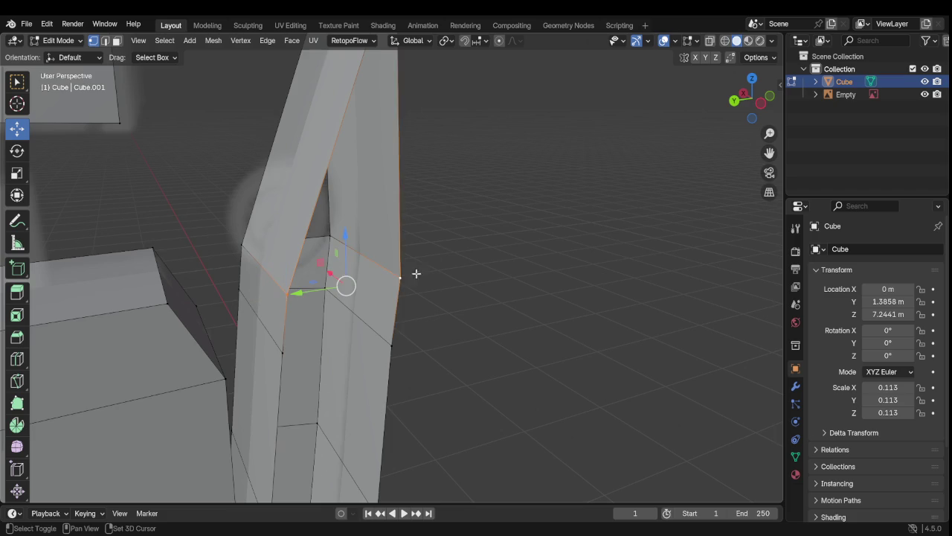
{"action": "mouse_move", "coordinate": [461, 178]}
{"action": "middle_mouse_down"}
{"action": "mouse_move", "coordinate": [451, 295]}
{"action": "mouse_move", "coordinate": [434, 238]}
{"action": "middle_mouse_up"}
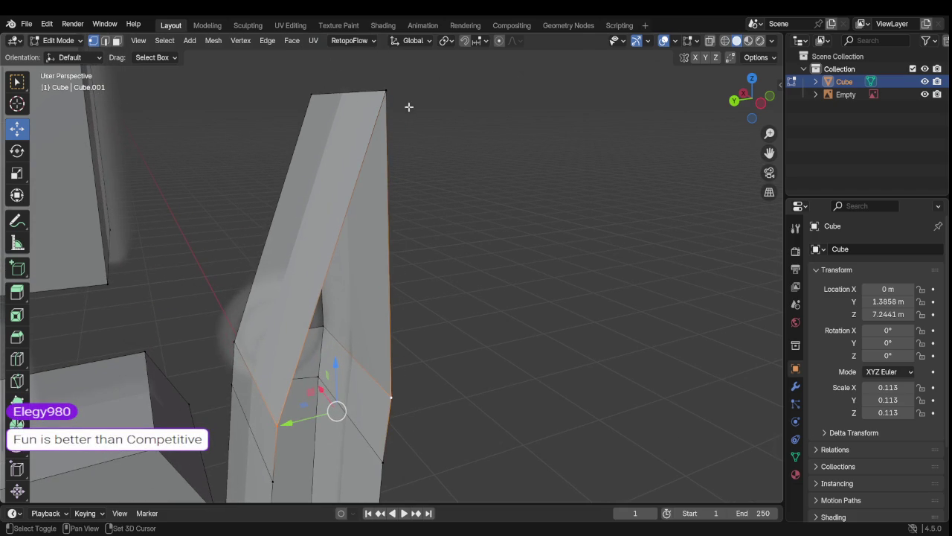
{"action": "left_click", "coordinate": [386, 92], "text": "shift"}
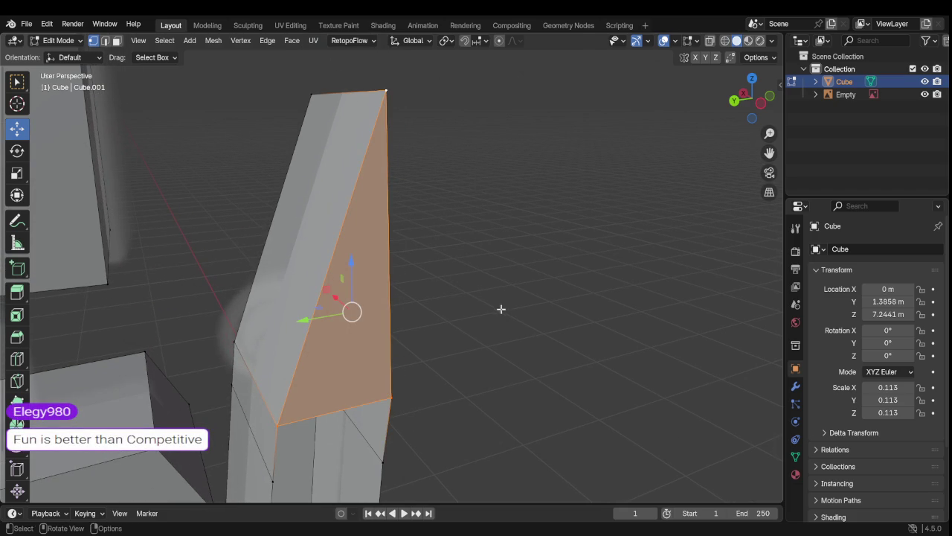
{"action": "middle_click_drag", "start_coordinate": [501, 308], "coordinate": [504, 142], "text": "shift"}
{"action": "mouse_move", "coordinate": [520, 223]}
{"action": "middle_mouse_down"}
{"action": "mouse_move", "coordinate": [389, 236]}
{"action": "mouse_move", "coordinate": [432, 228]}
{"action": "mouse_move", "coordinate": [409, 249]}
{"action": "mouse_move", "coordinate": [480, 216]}
{"action": "middle_mouse_up"}
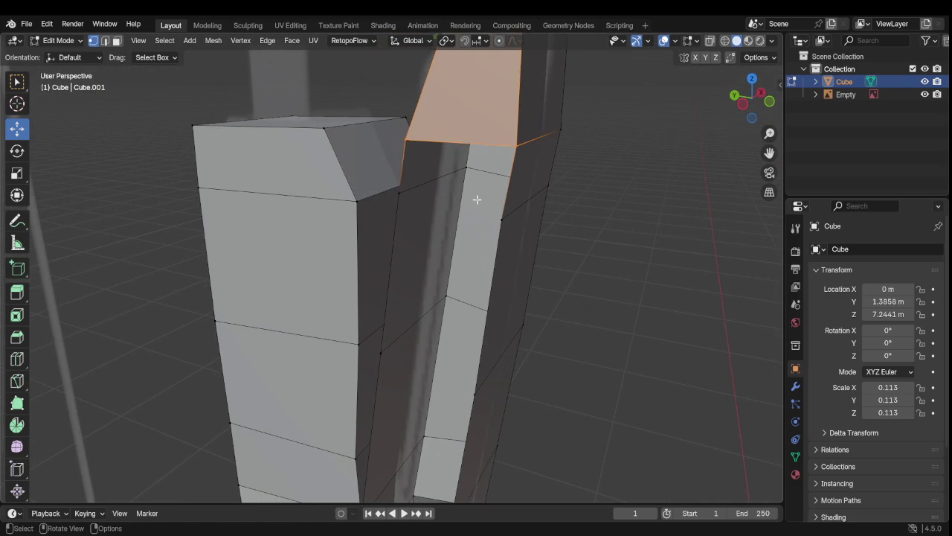
Step: Select the four corner vertices of the gap under the narrow strip's top face
{"action": "mouse_move", "coordinate": [410, 260]}
{"action": "middle_mouse_down"}
{"action": "mouse_move", "coordinate": [470, 245]}
{"action": "mouse_move", "coordinate": [471, 216]}
{"action": "middle_mouse_up"}
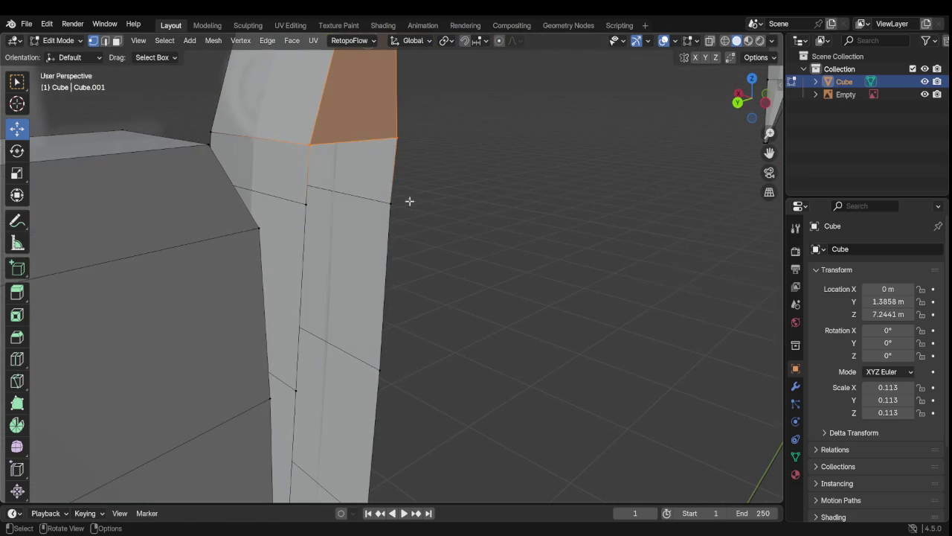
{"action": "left_click", "coordinate": [304, 204]}
{"action": "left_click", "coordinate": [305, 147], "text": "shift"}
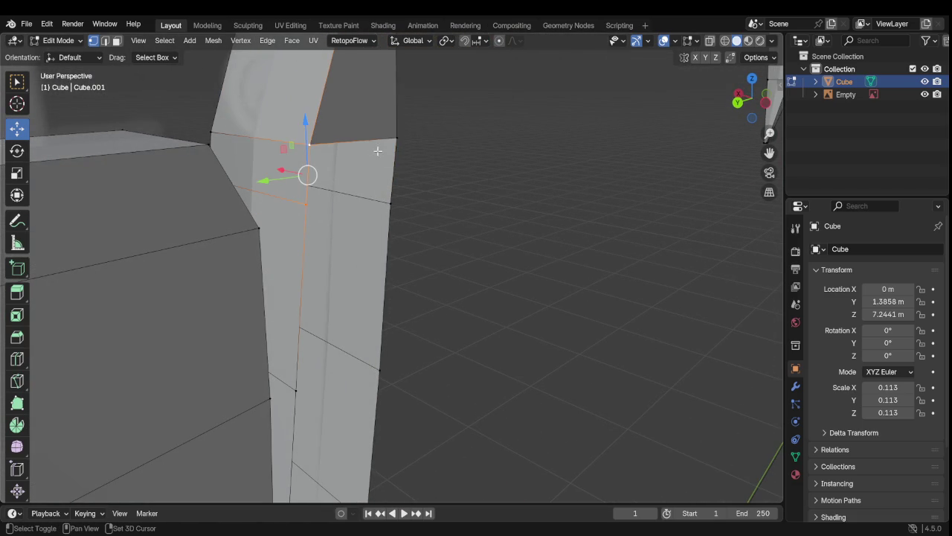
{"action": "left_click", "coordinate": [395, 139], "text": "shift"}
{"action": "left_click", "coordinate": [392, 203], "text": "shift"}
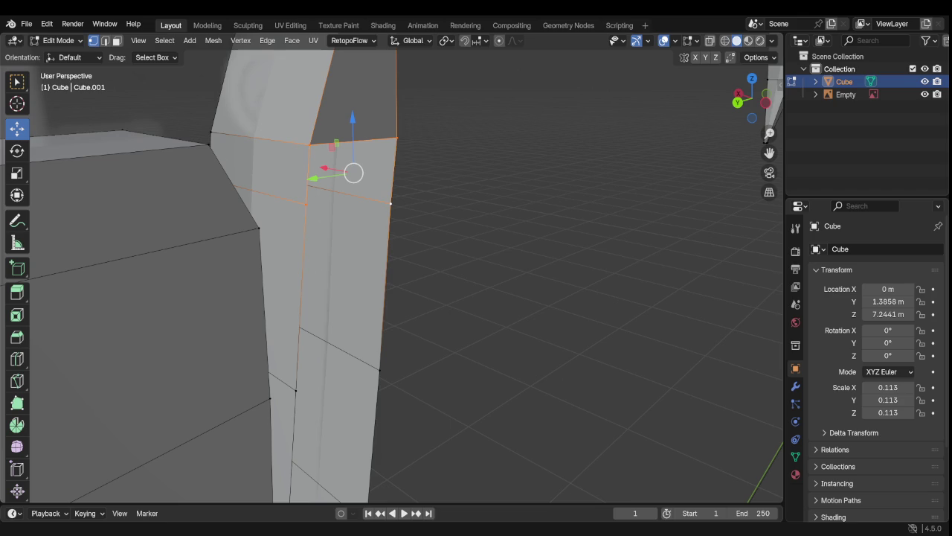
Step: Fill the next four-corner gap in the strip with a new face
{"action": "mouse_move", "coordinate": [632, 228]}
{"action": "middle_mouse_down"}
{"action": "mouse_move", "coordinate": [501, 255]}
{"action": "mouse_move", "coordinate": [442, 253]}
{"action": "mouse_move", "coordinate": [579, 245]}
{"action": "mouse_move", "coordinate": [555, 231]}
{"action": "middle_mouse_up"}
{"action": "left_click", "coordinate": [555, 232]}
{"action": "left_click", "coordinate": [281, 175]}
{"action": "left_click", "coordinate": [403, 181], "text": "shift"}
{"action": "left_click", "coordinate": [389, 399], "text": "shift"}
{"action": "left_click", "coordinate": [269, 420], "text": "shift"}
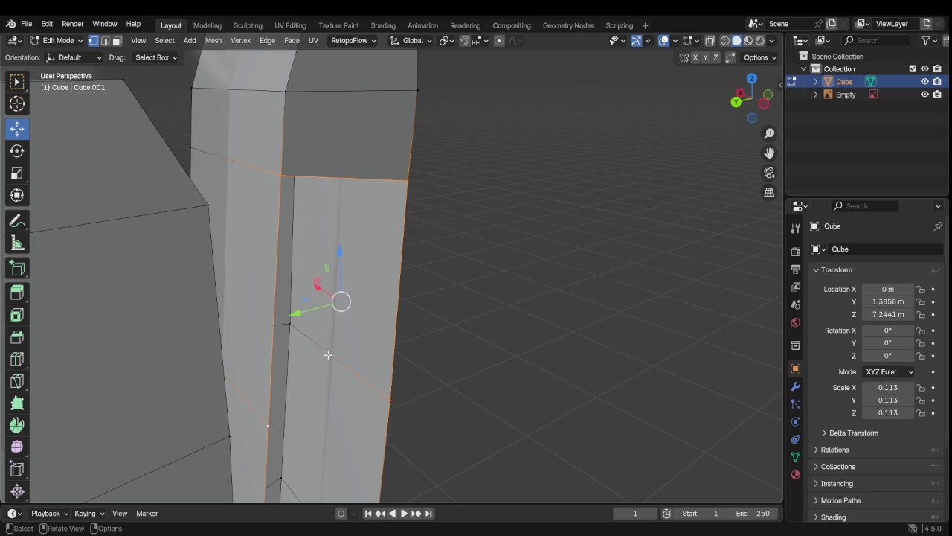
{"action": "key", "text": "f"}
Step: Select the loop along the lower panel edge plus the panel's top and right edges
{"action": "middle_click_drag", "start_coordinate": [380, 326], "coordinate": [385, 45], "text": "shift"}
{"action": "mouse_move", "coordinate": [537, 315]}
{"action": "middle_mouse_down"}
{"action": "mouse_move", "coordinate": [456, 334]}
{"action": "mouse_move", "coordinate": [498, 302]}
{"action": "mouse_move", "coordinate": [450, 325]}
{"action": "mouse_move", "coordinate": [541, 204]}
{"action": "mouse_move", "coordinate": [541, 298]}
{"action": "middle_mouse_up"}
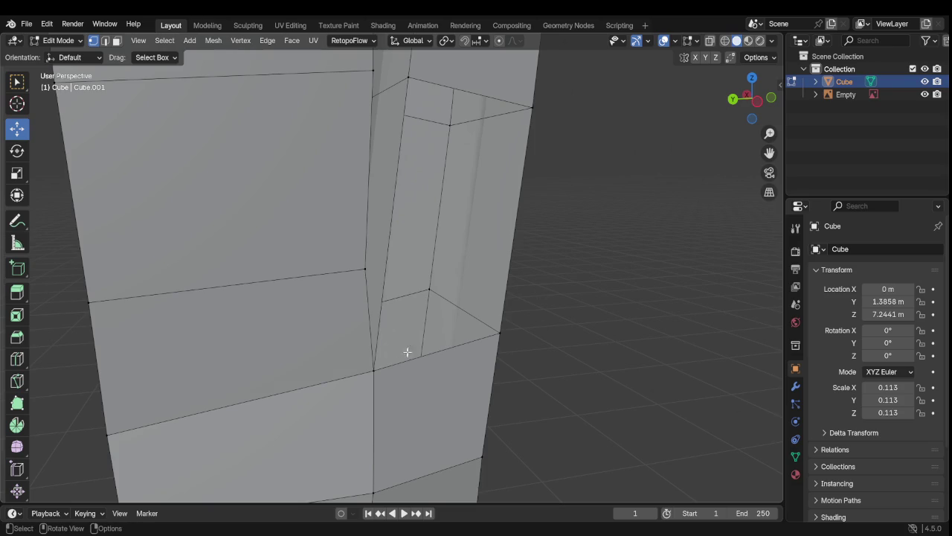
{"action": "left_click", "coordinate": [363, 373], "text": "alt"}
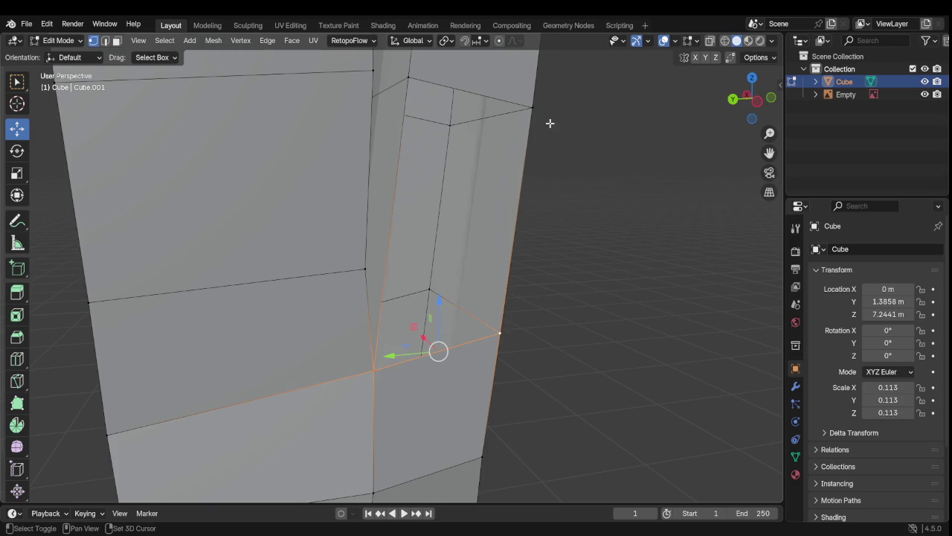
{"action": "left_click", "coordinate": [534, 108], "text": "alt+shift"}
{"action": "left_click", "coordinate": [407, 68], "text": "alt+shift"}
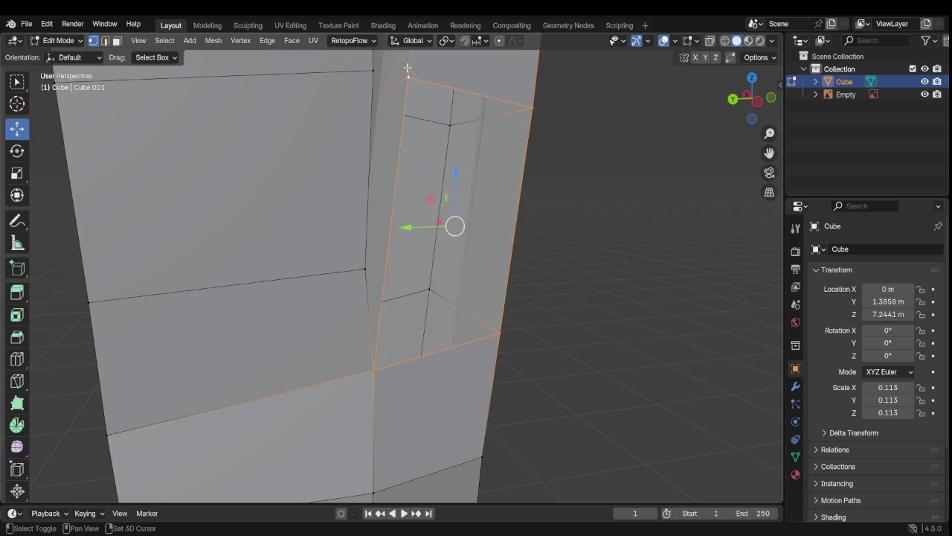
Step: Select the blade tip's two base vertices and the new triangular tip face
{"action": "mouse_move", "coordinate": [466, 146]}
{"action": "middle_mouse_down"}
{"action": "mouse_move", "coordinate": [541, 258]}
{"action": "mouse_move", "coordinate": [535, 379]}
{"action": "mouse_move", "coordinate": [247, 291]}
{"action": "mouse_move", "coordinate": [352, 297]}
{"action": "middle_mouse_up"}
{"action": "scroll", "coordinate": [536, 378], "scroll_direction": "up", "scroll_amount": 3}
{"action": "scroll", "coordinate": [357, 298], "scroll_direction": "up", "scroll_amount": 3}
{"action": "scroll", "coordinate": [352, 199], "scroll_direction": "up", "scroll_amount": 2}
{"action": "middle_click_drag", "start_coordinate": [352, 198], "coordinate": [377, 206], "text": "shift"}
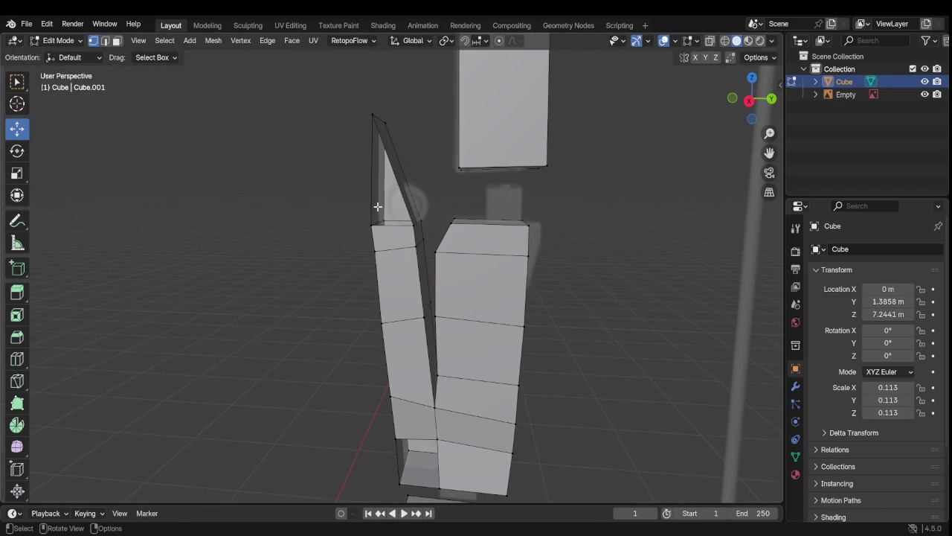
{"action": "scroll", "coordinate": [370, 163], "scroll_direction": "up", "scroll_amount": 3}
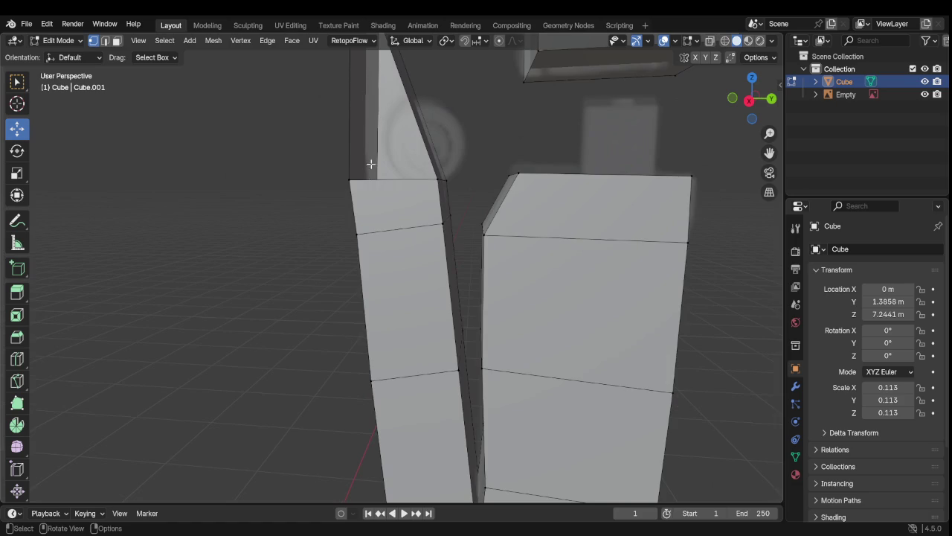
{"action": "middle_click_drag", "start_coordinate": [371, 164], "coordinate": [378, 352]}
{"action": "left_click", "coordinate": [426, 404]}
{"action": "left_click", "coordinate": [502, 392], "text": "shift"}
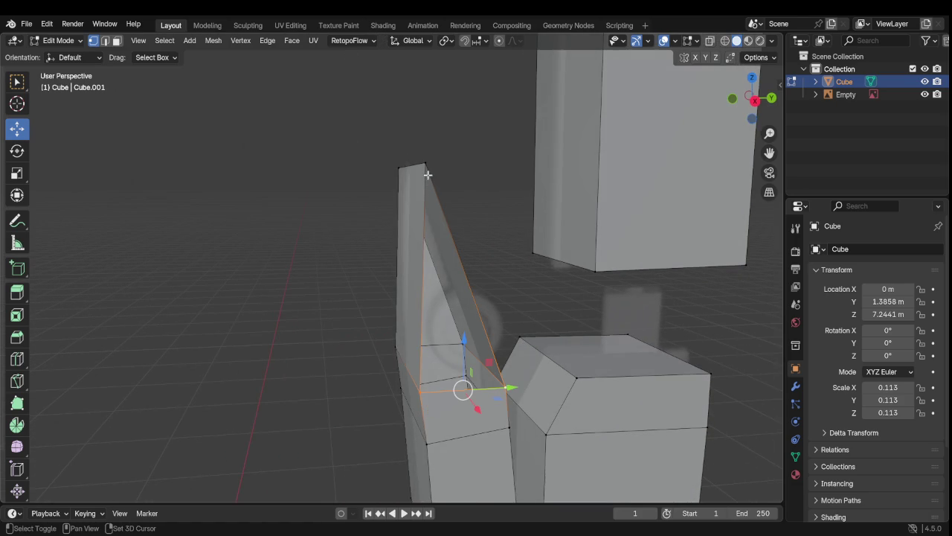
{"action": "left_click", "coordinate": [484, 164], "text": "shift"}
{"action": "middle_click_drag", "start_coordinate": [487, 186], "coordinate": [521, 190]}
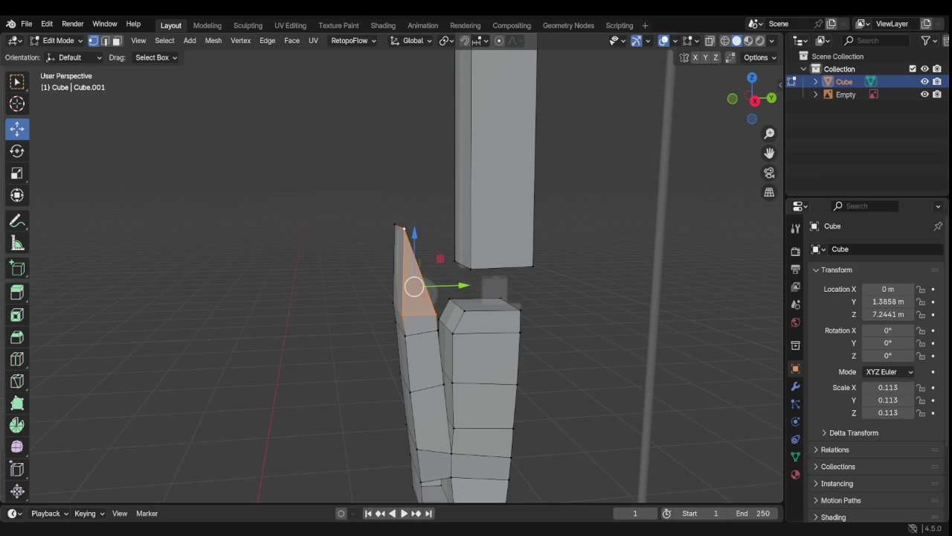
Step: Select the four corner vertices of the upper box face
{"action": "left_click", "coordinate": [506, 162]}
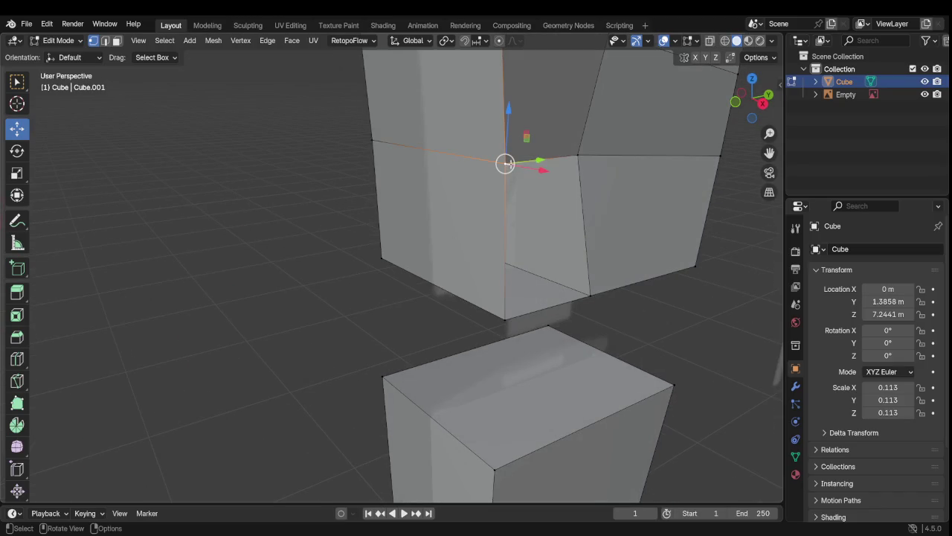
{"action": "left_click", "coordinate": [576, 161], "text": "shift"}
{"action": "left_click", "coordinate": [594, 297], "text": "shift"}
{"action": "left_click", "coordinate": [516, 320], "text": "shift"}
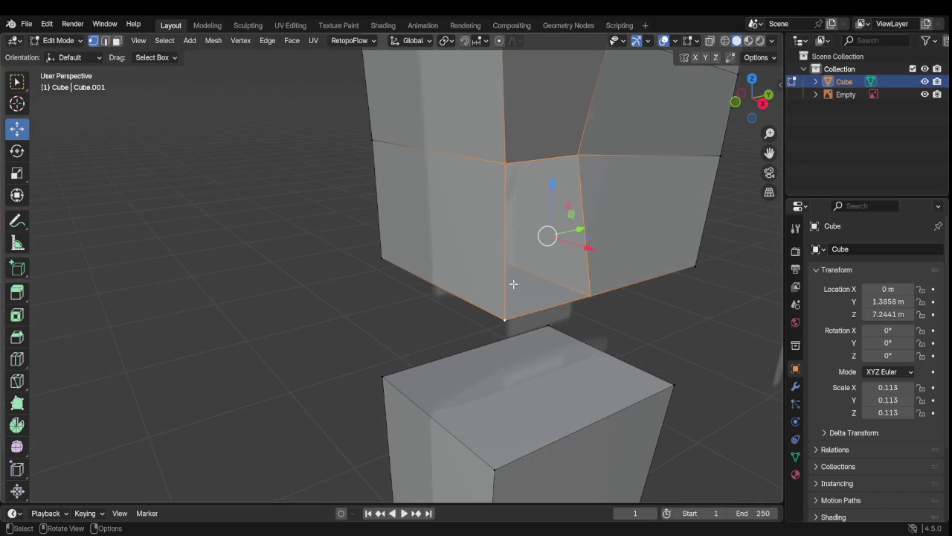
{"action": "scroll", "coordinate": [536, 272], "scroll_direction": "down", "scroll_amount": 5}
{"action": "mouse_move", "coordinate": [536, 272]}
{"action": "middle_mouse_down"}
{"action": "mouse_move", "coordinate": [455, 262]}
{"action": "mouse_move", "coordinate": [335, 149]}
{"action": "middle_mouse_up"}
Step: In Face select mode, select every face up the right column through its top face
{"action": "left_click", "coordinate": [117, 41]}
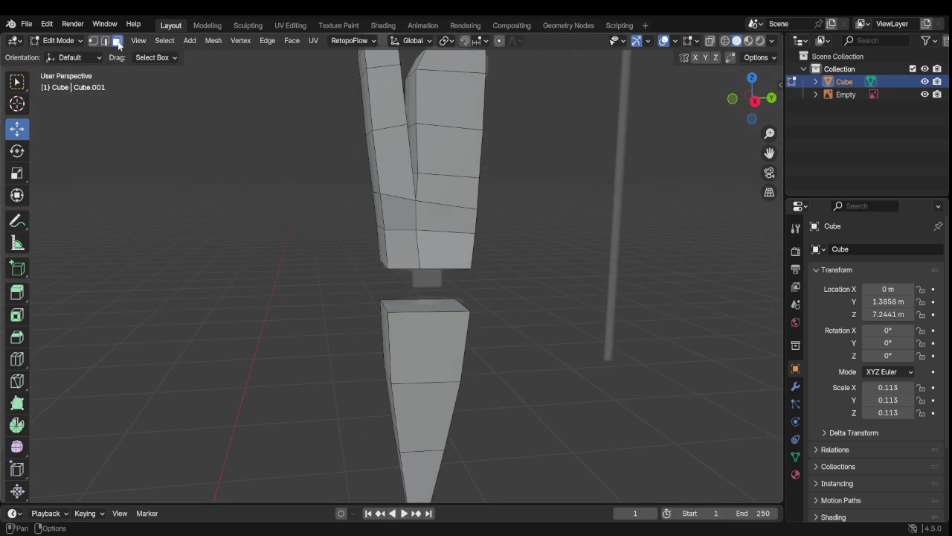
{"action": "left_click", "coordinate": [453, 241]}
{"action": "left_click", "coordinate": [451, 207], "text": "shift"}
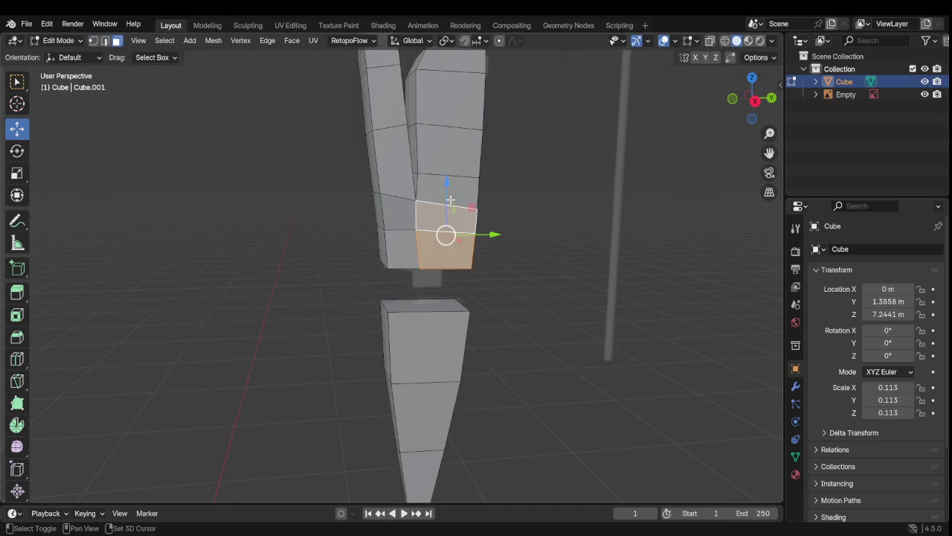
{"action": "left_click", "coordinate": [449, 179], "text": "shift"}
{"action": "left_click", "coordinate": [452, 158], "text": "shift"}
{"action": "left_click", "coordinate": [454, 110], "text": "shift"}
{"action": "middle_click_drag", "start_coordinate": [455, 110], "coordinate": [429, 217]}
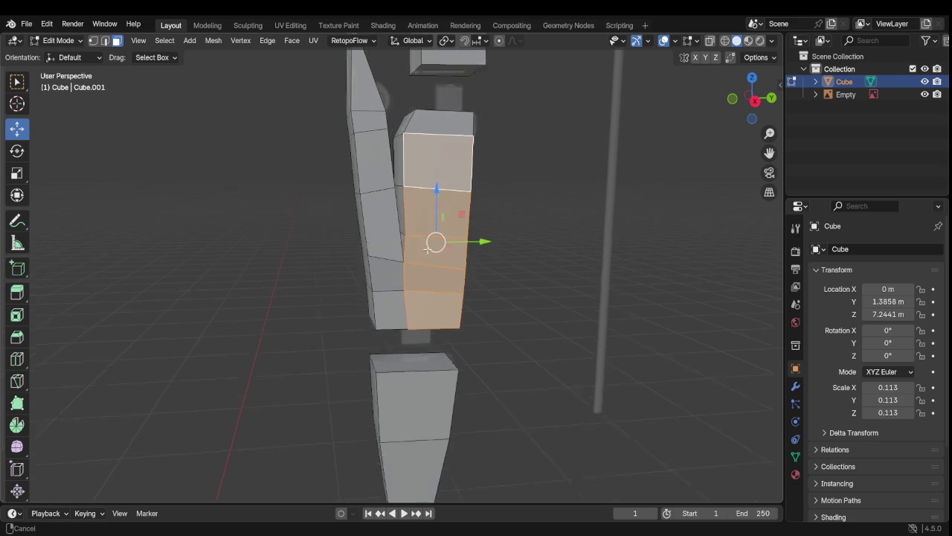
{"action": "left_click", "coordinate": [437, 184], "text": "shift"}
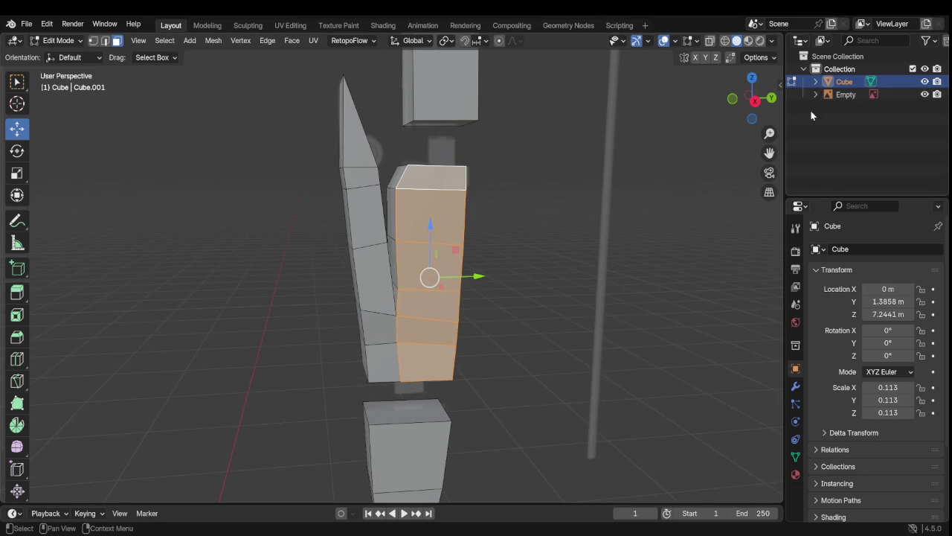
Step: Apply LoopTools Flatten from the sidebar's Edit tab to the selected right strip
{"action": "left_click", "coordinate": [780, 84]}
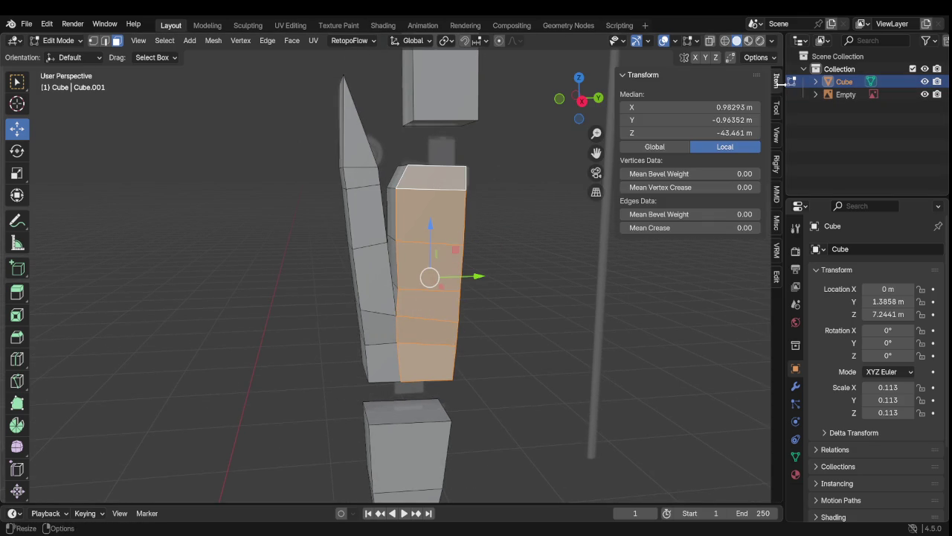
{"action": "left_click", "coordinate": [777, 137]}
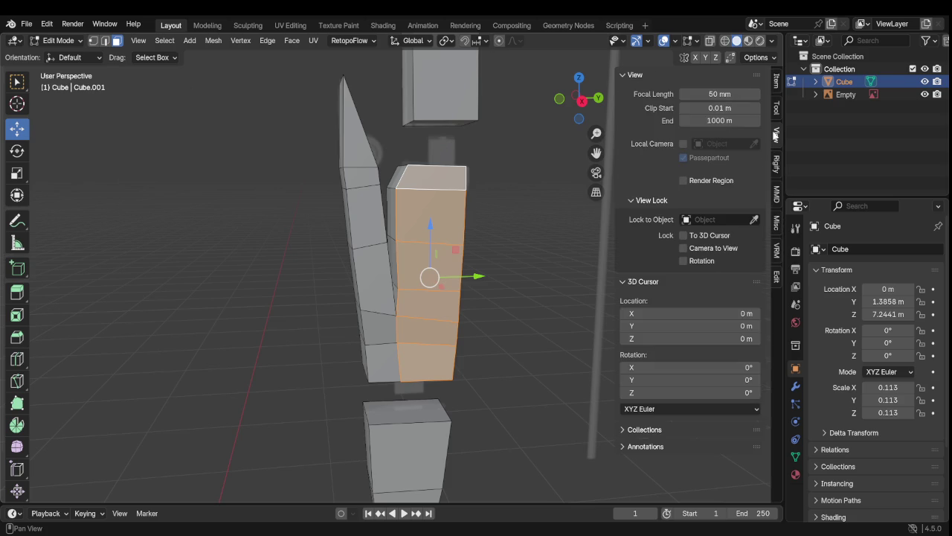
{"action": "left_click", "coordinate": [624, 80]}
{"action": "left_click", "coordinate": [628, 91]}
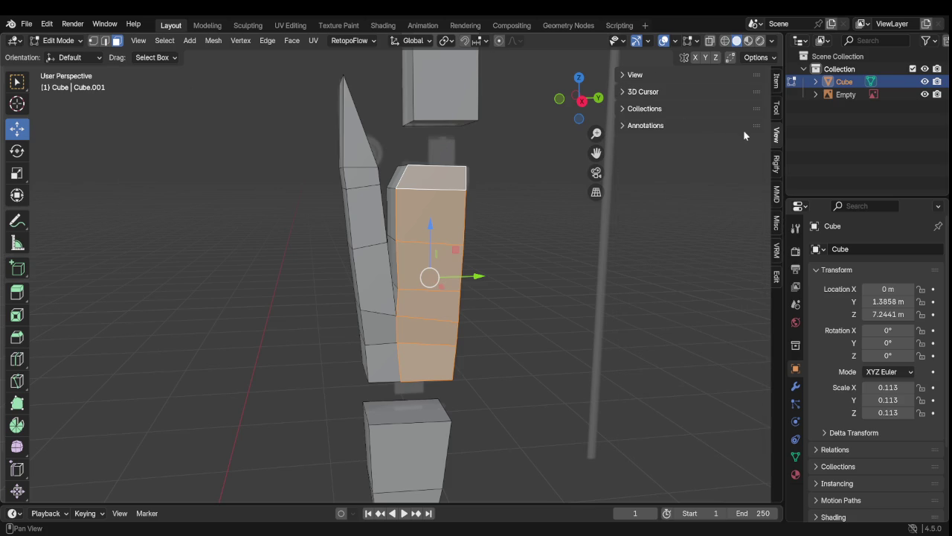
{"action": "left_click", "coordinate": [773, 117]}
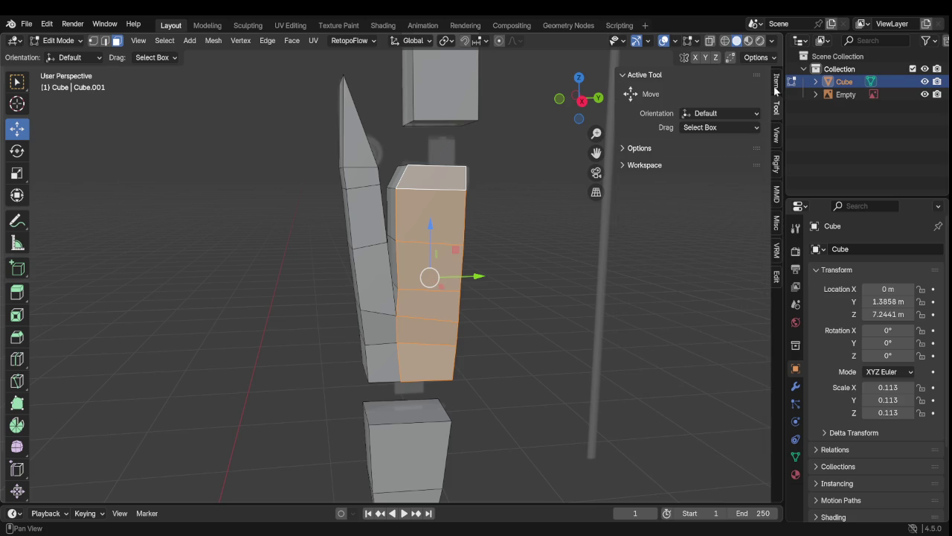
{"action": "left_click", "coordinate": [775, 88]}
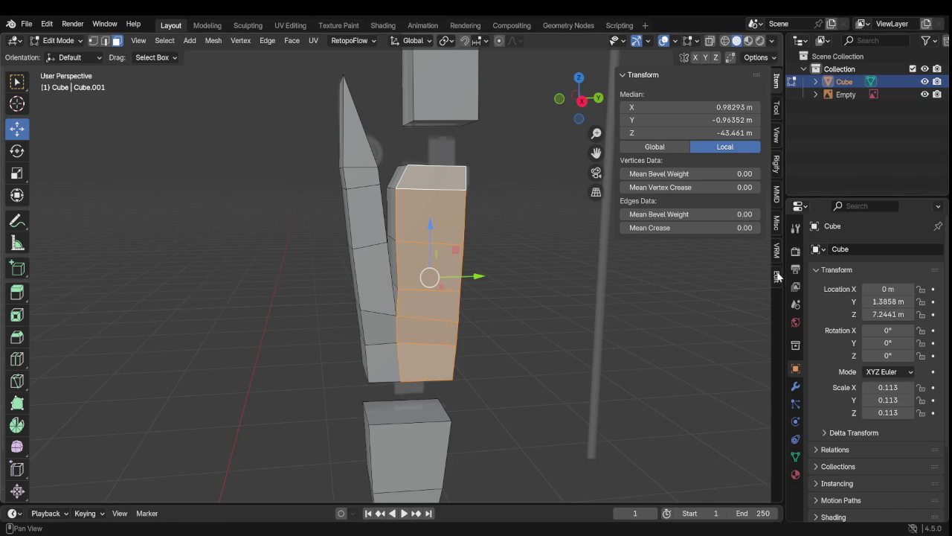
{"action": "left_click", "coordinate": [776, 277]}
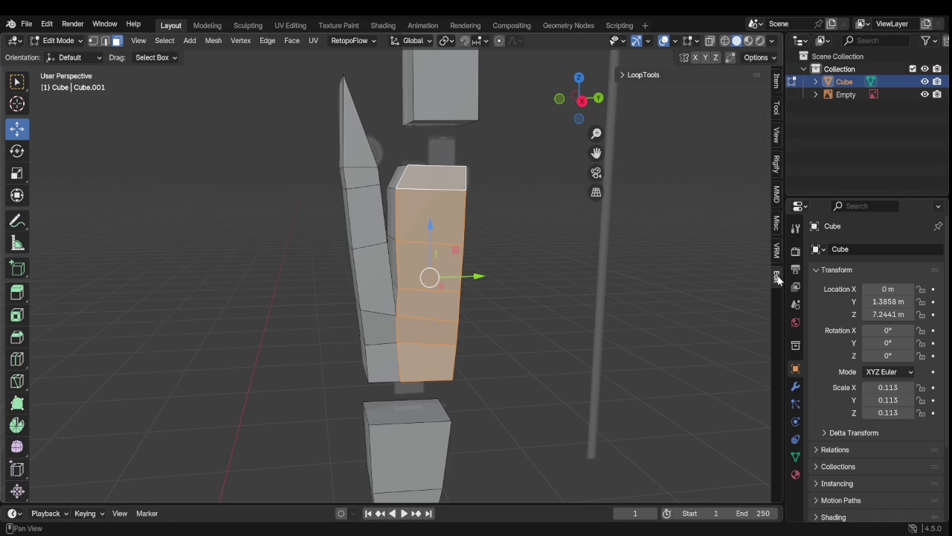
{"action": "left_click", "coordinate": [634, 74]}
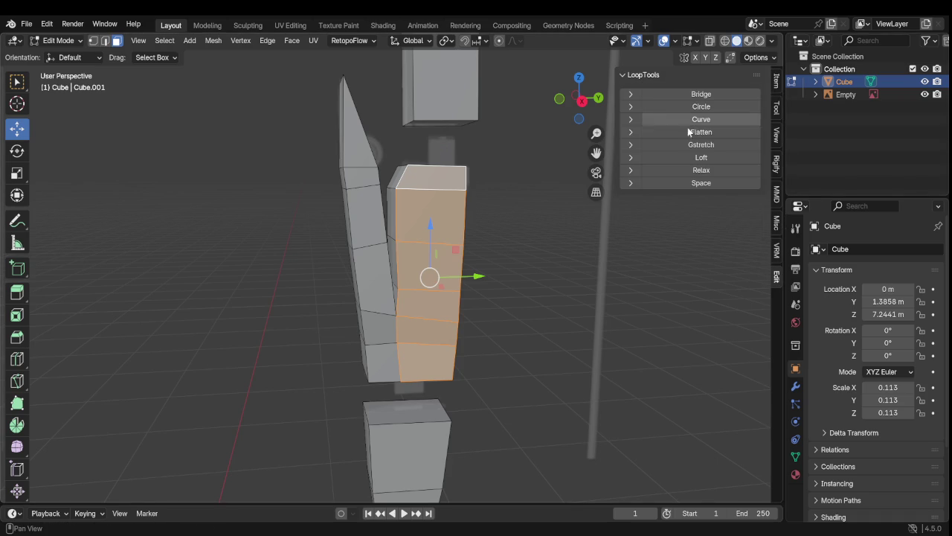
{"action": "left_click", "coordinate": [710, 134]}
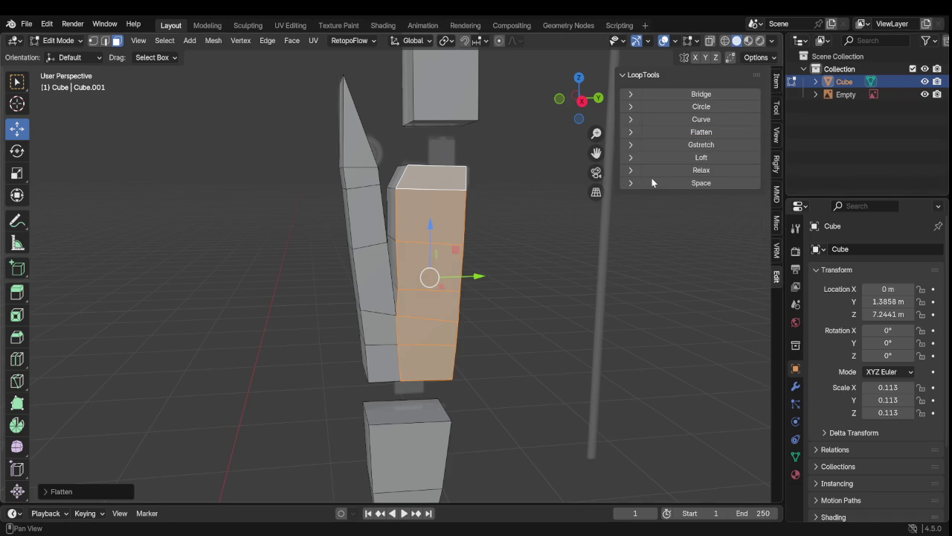
Step: Flatten the left piece's strip of faces, including the triangular tip, with LoopTools
{"action": "left_click", "coordinate": [386, 331], "text": "shift"}
{"action": "left_click", "coordinate": [382, 287], "text": "shift"}
{"action": "left_click", "coordinate": [365, 223], "text": "shift"}
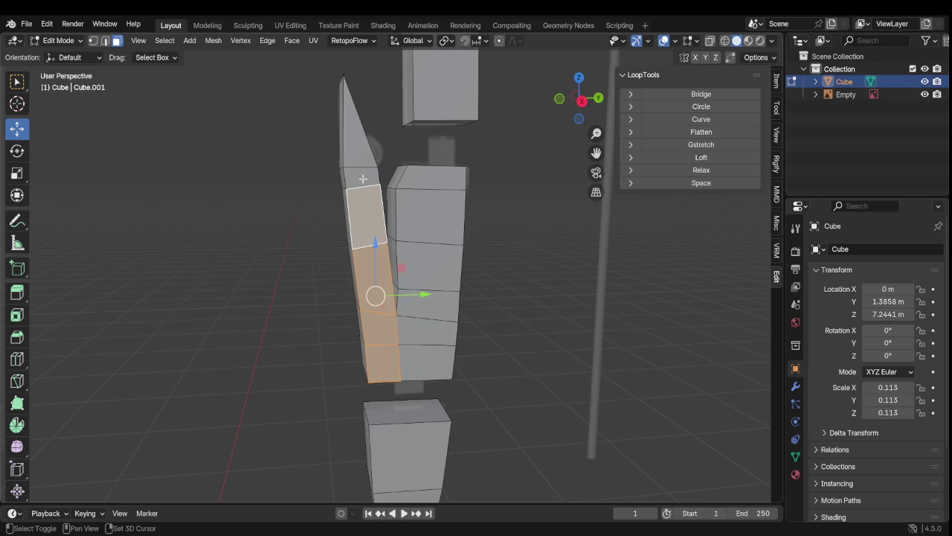
{"action": "left_click", "coordinate": [361, 138], "text": "shift"}
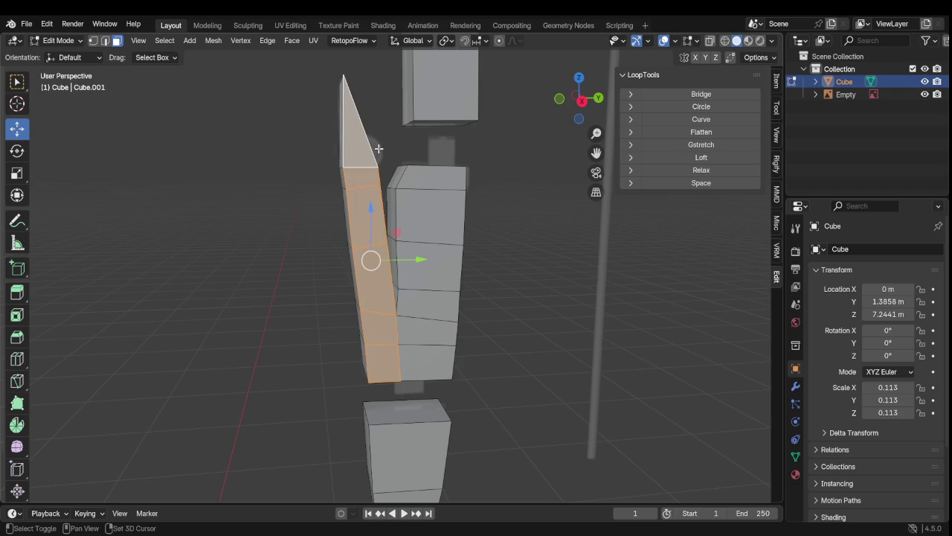
{"action": "left_click", "coordinate": [707, 139]}
Step: Select the left column's top and side faces plus the corner and bottom faces
{"action": "mouse_move", "coordinate": [513, 242]}
{"action": "middle_mouse_down"}
{"action": "mouse_move", "coordinate": [567, 273]}
{"action": "mouse_move", "coordinate": [383, 276]}
{"action": "middle_mouse_up"}
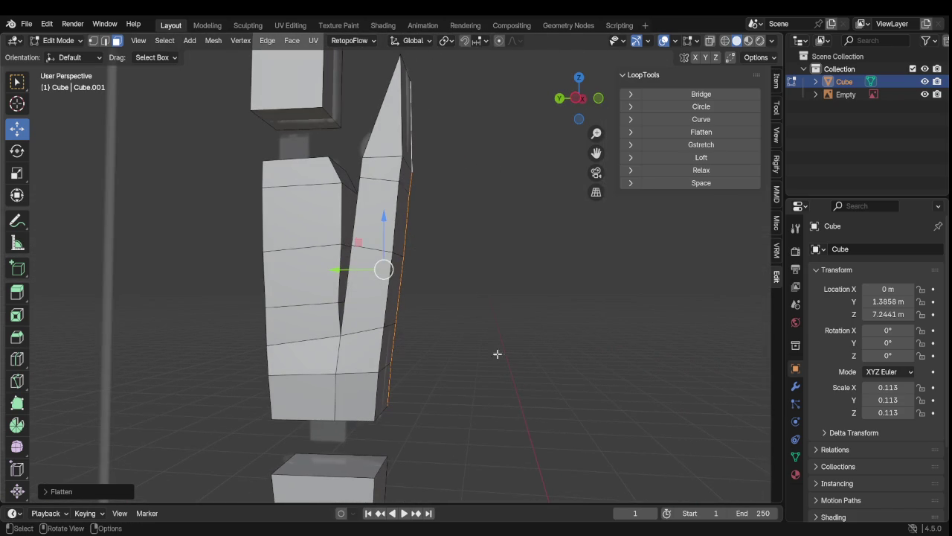
{"action": "left_click", "coordinate": [315, 185]}
{"action": "left_click", "coordinate": [313, 235], "text": "shift"}
{"action": "left_click", "coordinate": [309, 283], "text": "shift"}
{"action": "left_click", "coordinate": [308, 327], "text": "shift"}
{"action": "left_click", "coordinate": [305, 367], "text": "shift"}
{"action": "left_click", "coordinate": [305, 380], "text": "shift"}
{"action": "left_click", "coordinate": [326, 377], "text": "shift"}
{"action": "left_click", "coordinate": [355, 356], "text": "shift"}
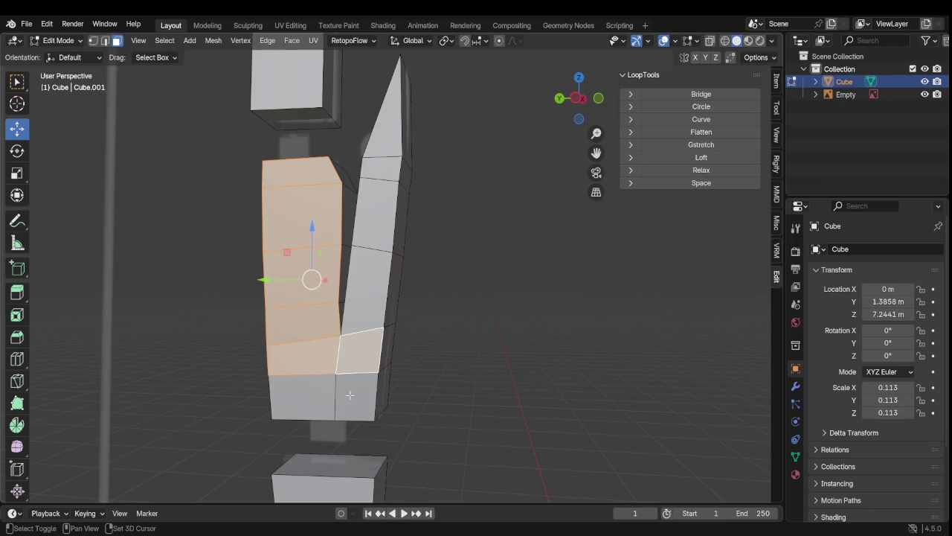
{"action": "left_click", "coordinate": [351, 394], "text": "shift"}
{"action": "left_click", "coordinate": [316, 380], "text": "shift"}
Step: Add the right column's faces and top triangle, flatten all together, then deselect
{"action": "left_click", "coordinate": [377, 273], "text": "shift"}
{"action": "left_click", "coordinate": [384, 221], "text": "shift"}
{"action": "left_click", "coordinate": [392, 165], "text": "shift"}
{"action": "left_click", "coordinate": [392, 137], "text": "shift"}
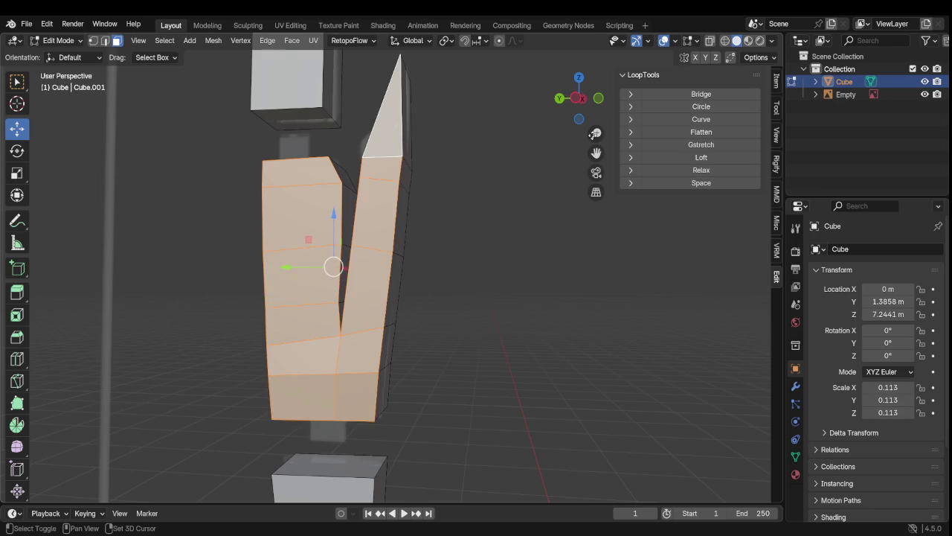
{"action": "left_click", "coordinate": [685, 132]}
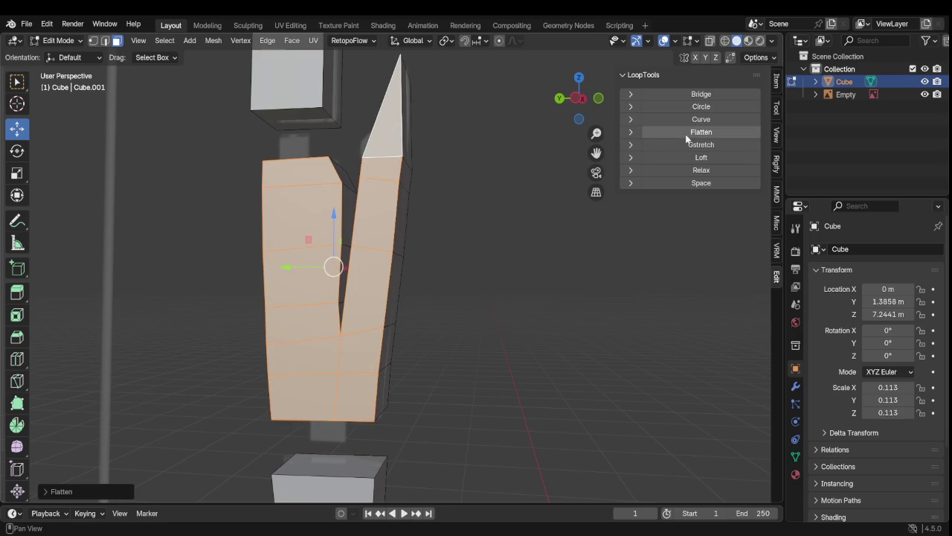
{"action": "left_click", "coordinate": [491, 366]}
{"action": "mouse_move", "coordinate": [484, 345]}
{"action": "middle_mouse_down"}
{"action": "mouse_move", "coordinate": [421, 387]}
{"action": "mouse_move", "coordinate": [272, 385]}
{"action": "mouse_move", "coordinate": [264, 351]}
{"action": "mouse_move", "coordinate": [276, 352]}
{"action": "middle_mouse_up"}
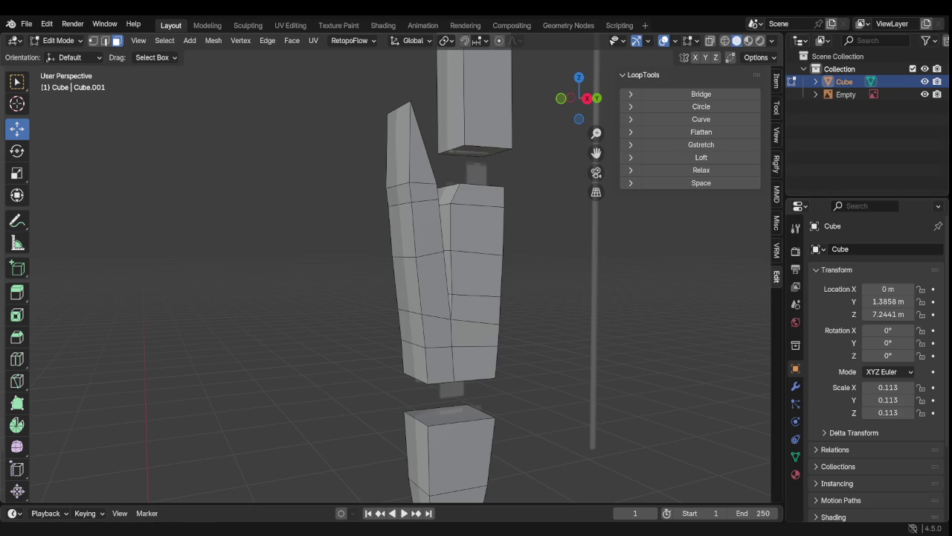
Step: Orbit and zoom the view in on the sword's column pieces
{"action": "scroll", "coordinate": [387, 275], "scroll_direction": "down", "scroll_amount": 3}
{"action": "scroll", "coordinate": [387, 275], "scroll_direction": "down", "scroll_amount": 3}
{"action": "scroll", "coordinate": [367, 325], "scroll_direction": "down", "scroll_amount": 2}
{"action": "mouse_move", "coordinate": [367, 325]}
{"action": "middle_mouse_down"}
{"action": "mouse_move", "coordinate": [409, 217]}
{"action": "mouse_move", "coordinate": [163, 336]}
{"action": "mouse_move", "coordinate": [204, 325]}
{"action": "mouse_move", "coordinate": [261, 365]}
{"action": "mouse_move", "coordinate": [363, 271]}
{"action": "middle_mouse_up"}
{"action": "scroll", "coordinate": [409, 217], "scroll_direction": "up", "scroll_amount": 5}
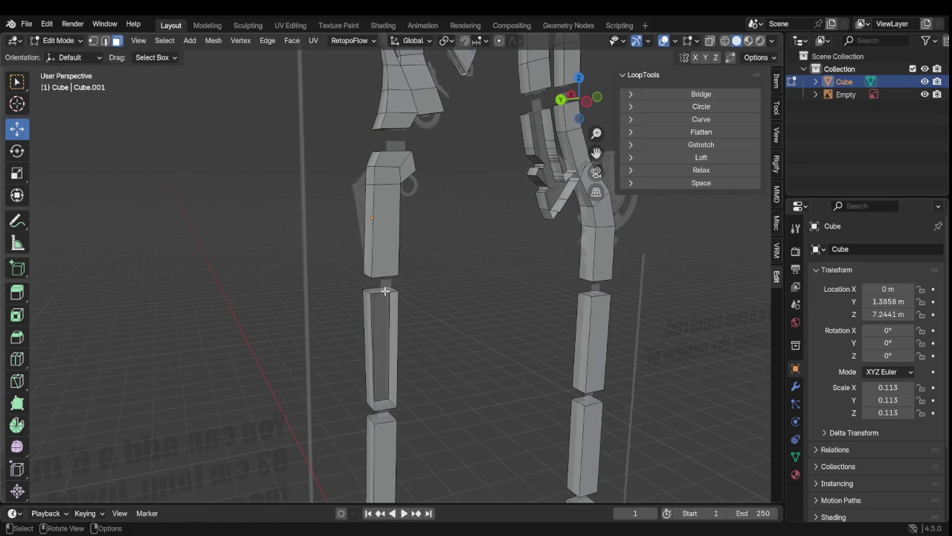
{"action": "scroll", "coordinate": [386, 290], "scroll_direction": "up", "scroll_amount": 2}
{"action": "scroll", "coordinate": [401, 310], "scroll_direction": "up", "scroll_amount": 1}
{"action": "scroll", "coordinate": [421, 255], "scroll_direction": "down", "scroll_amount": 2}
{"action": "scroll", "coordinate": [443, 289], "scroll_direction": "down", "scroll_amount": 2}
{"action": "mouse_move", "coordinate": [442, 289]}
{"action": "middle_mouse_down"}
{"action": "mouse_move", "coordinate": [383, 335]}
{"action": "mouse_move", "coordinate": [315, 346]}
{"action": "mouse_move", "coordinate": [389, 297]}
{"action": "mouse_move", "coordinate": [426, 317]}
{"action": "mouse_move", "coordinate": [415, 227]}
{"action": "mouse_move", "coordinate": [446, 387]}
{"action": "mouse_move", "coordinate": [438, 298]}
{"action": "middle_mouse_up"}
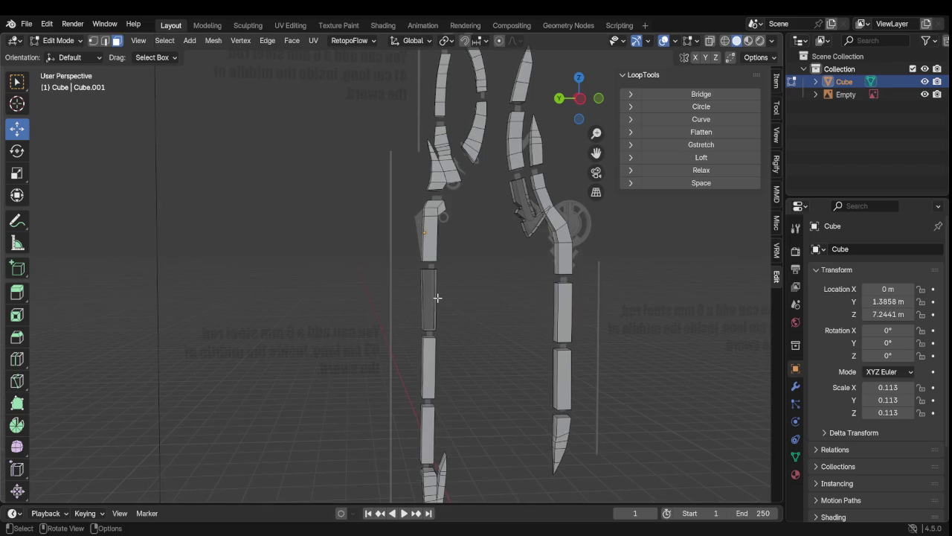
{"action": "mouse_move", "coordinate": [447, 340]}
{"action": "middle_mouse_down", "text": "ctrl"}
{"action": "mouse_move", "coordinate": [477, 364]}
{"action": "mouse_move", "coordinate": [460, 323]}
{"action": "mouse_move", "coordinate": [462, 334]}
{"action": "middle_mouse_up", "text": "ctrl"}
Step: In vertex select mode, move the column's top corner vertices up toward the piece above
{"action": "left_click", "coordinate": [93, 40]}
{"action": "scroll", "coordinate": [470, 291], "scroll_direction": "up", "scroll_amount": 2}
{"action": "scroll", "coordinate": [471, 291], "scroll_direction": "up", "scroll_amount": 2}
{"action": "mouse_move", "coordinate": [510, 236]}
{"action": "middle_mouse_down"}
{"action": "mouse_move", "coordinate": [438, 285]}
{"action": "mouse_move", "coordinate": [480, 320]}
{"action": "mouse_move", "coordinate": [374, 350]}
{"action": "mouse_move", "coordinate": [364, 366]}
{"action": "mouse_move", "coordinate": [414, 368]}
{"action": "mouse_move", "coordinate": [458, 262]}
{"action": "middle_mouse_up"}
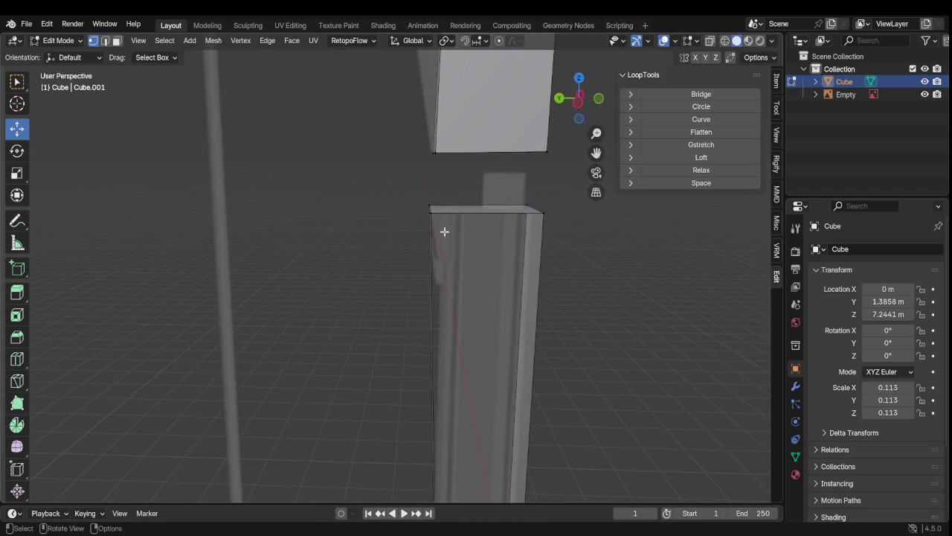
{"action": "left_click", "coordinate": [429, 212]}
{"action": "left_click", "coordinate": [542, 214], "text": "shift"}
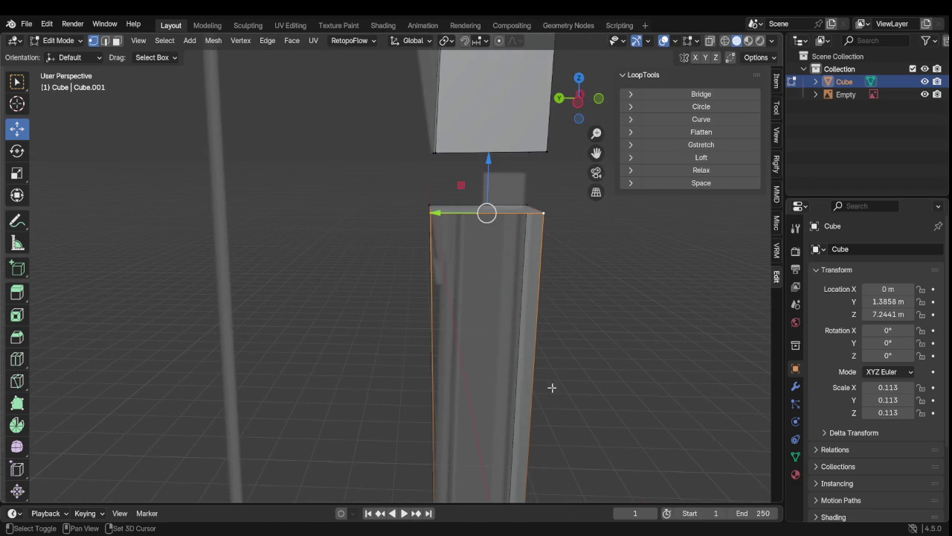
{"action": "key", "text": "g"}
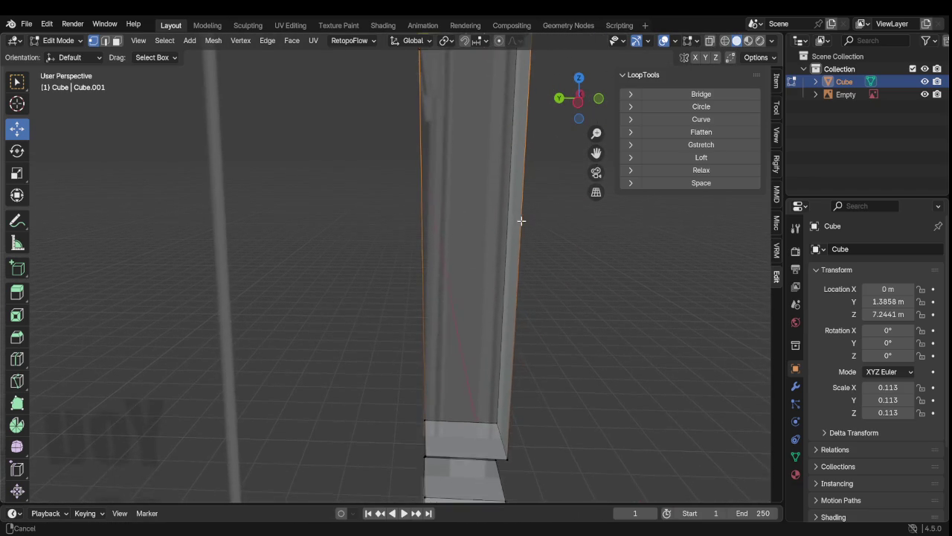
{"action": "left_click", "coordinate": [520, 220]}
{"action": "scroll", "coordinate": [478, 329], "scroll_direction": "down", "scroll_amount": 3}
{"action": "scroll", "coordinate": [497, 378], "scroll_direction": "down", "scroll_amount": 2}
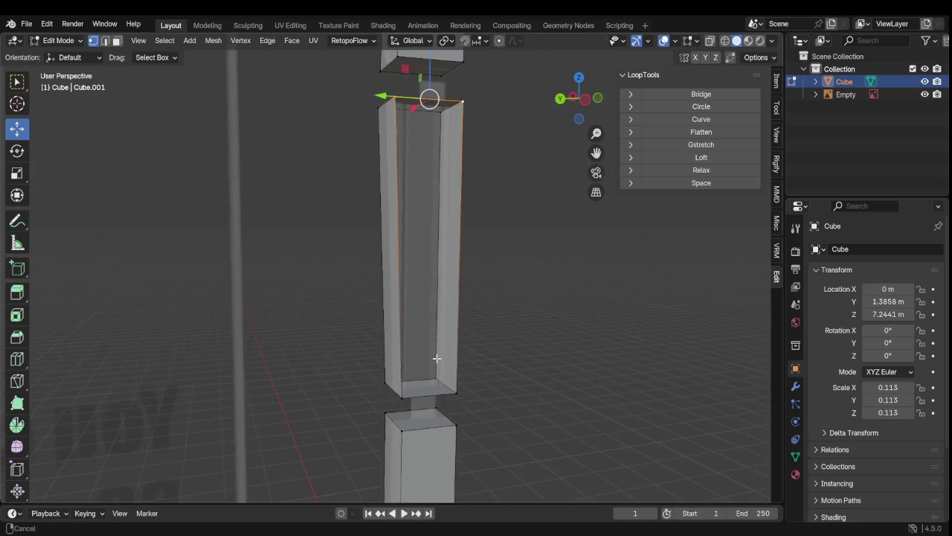
Step: Select the entire upper column piece with Ctrl+L and orbit around it
{"action": "middle_click_drag", "start_coordinate": [437, 358], "coordinate": [424, 334]}
{"action": "left_click", "coordinate": [395, 326], "text": "shift"}
{"action": "left_click", "coordinate": [449, 319], "text": "shift"}
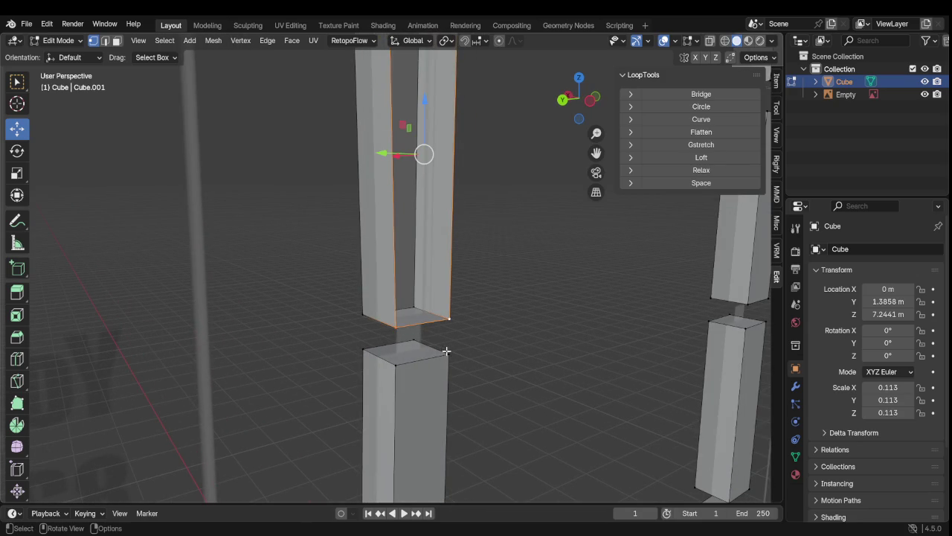
{"action": "key", "text": "ctrl+l"}
{"action": "scroll", "coordinate": [456, 357], "scroll_direction": "down", "scroll_amount": 2}
{"action": "scroll", "coordinate": [464, 329], "scroll_direction": "down", "scroll_amount": 1}
{"action": "mouse_move", "coordinate": [463, 329]}
{"action": "middle_mouse_down"}
{"action": "mouse_move", "coordinate": [373, 278]}
{"action": "mouse_move", "coordinate": [453, 213]}
{"action": "mouse_move", "coordinate": [427, 301]}
{"action": "middle_mouse_up"}
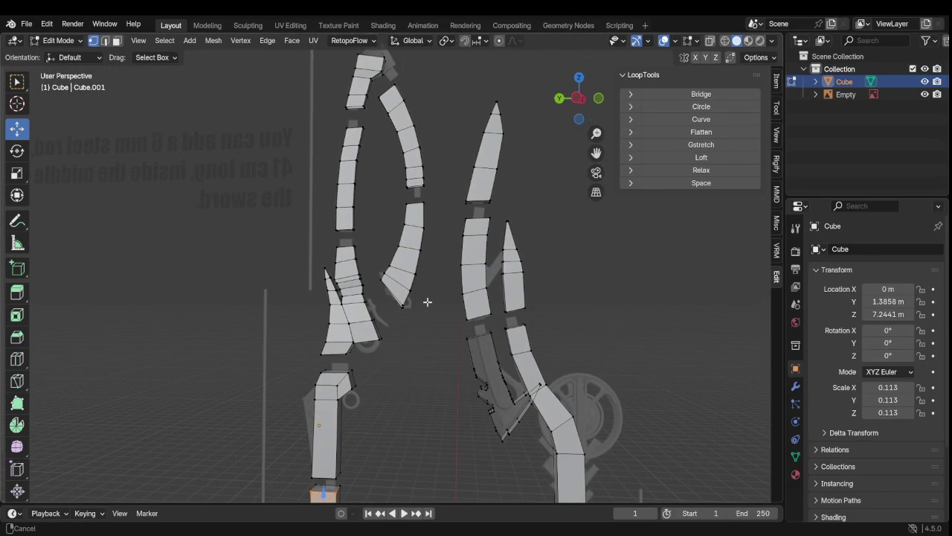
Step: Frame the sword in the viewport and save the file as Untitled.blend
{"action": "scroll", "coordinate": [441, 286], "scroll_direction": "down", "scroll_amount": 2}
{"action": "scroll", "coordinate": [441, 287], "scroll_direction": "down", "scroll_amount": 1}
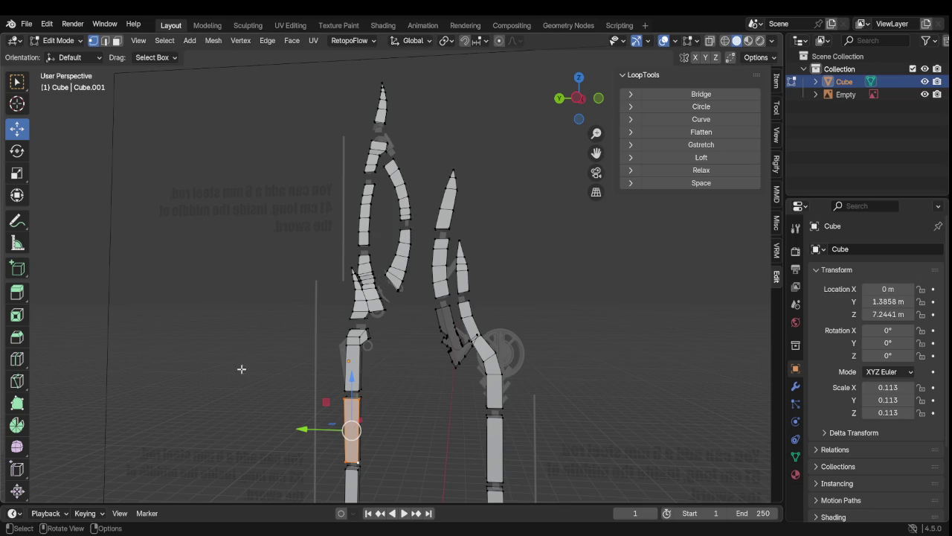
{"action": "scroll", "coordinate": [308, 361], "scroll_direction": "up", "scroll_amount": 3}
{"action": "mouse_move", "coordinate": [308, 361]}
{"action": "middle_mouse_down", "text": "shift"}
{"action": "mouse_move", "coordinate": [425, 394]}
{"action": "mouse_move", "coordinate": [544, 395]}
{"action": "mouse_move", "coordinate": [506, 397]}
{"action": "mouse_move", "coordinate": [483, 413]}
{"action": "mouse_move", "coordinate": [427, 402]}
{"action": "middle_mouse_up", "text": "shift"}
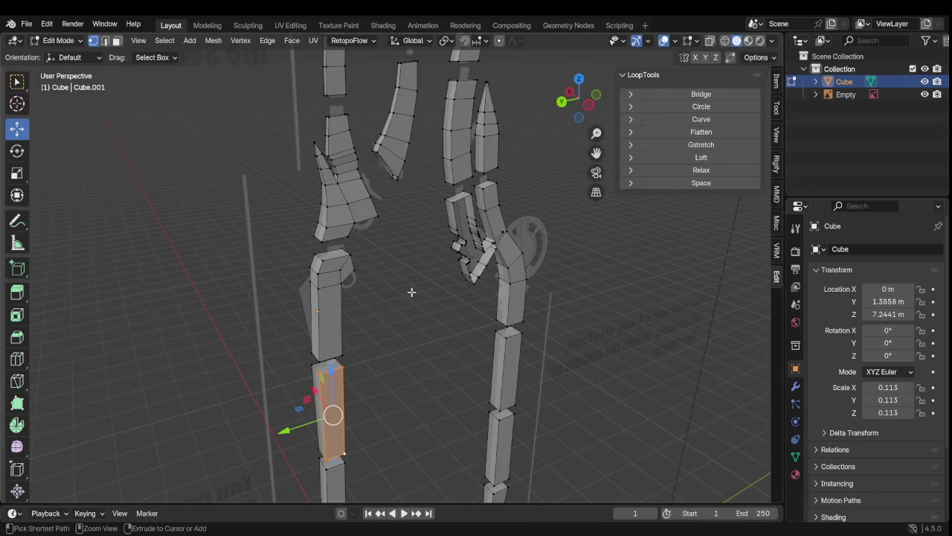
{"action": "key", "text": "ctrl+s"}
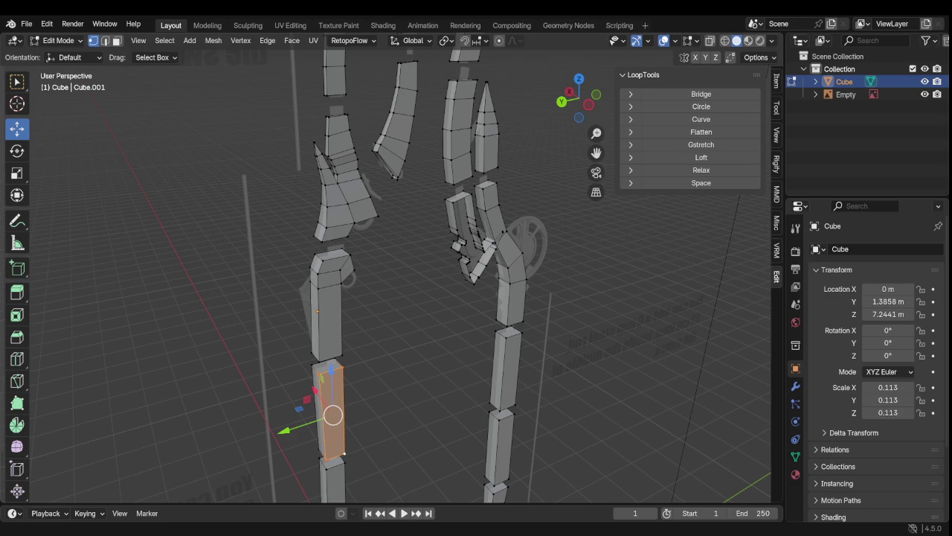
{"action": "mouse_move", "coordinate": [446, 334]}
{"action": "middle_mouse_down"}
{"action": "mouse_move", "coordinate": [553, 335]}
{"action": "mouse_move", "coordinate": [446, 304]}
{"action": "middle_mouse_up"}
{"action": "mouse_move", "coordinate": [425, 153]}
{"action": "middle_mouse_down"}
{"action": "mouse_move", "coordinate": [398, 299]}
{"action": "mouse_move", "coordinate": [412, 263]}
{"action": "middle_mouse_up"}
{"action": "scroll", "coordinate": [416, 133], "scroll_direction": "up", "scroll_amount": 3}
{"action": "mouse_move", "coordinate": [434, 50]}
{"action": "middle_mouse_down", "text": "ctrl"}
{"action": "mouse_move", "coordinate": [379, 244]}
{"action": "mouse_move", "coordinate": [436, 305]}
{"action": "mouse_move", "coordinate": [409, 350]}
{"action": "mouse_move", "coordinate": [408, 319]}
{"action": "mouse_move", "coordinate": [387, 281]}
{"action": "mouse_move", "coordinate": [467, 270]}
{"action": "mouse_move", "coordinate": [436, 265]}
{"action": "middle_mouse_up", "text": "ctrl"}
{"action": "scroll", "coordinate": [409, 350], "scroll_direction": "down", "scroll_amount": 2}
{"action": "scroll", "coordinate": [401, 275], "scroll_direction": "up", "scroll_amount": 2}
{"action": "scroll", "coordinate": [416, 270], "scroll_direction": "up", "scroll_amount": 2}
{"action": "scroll", "coordinate": [446, 260], "scroll_direction": "up", "scroll_amount": 2}
{"action": "left_click", "coordinate": [351, 155]}
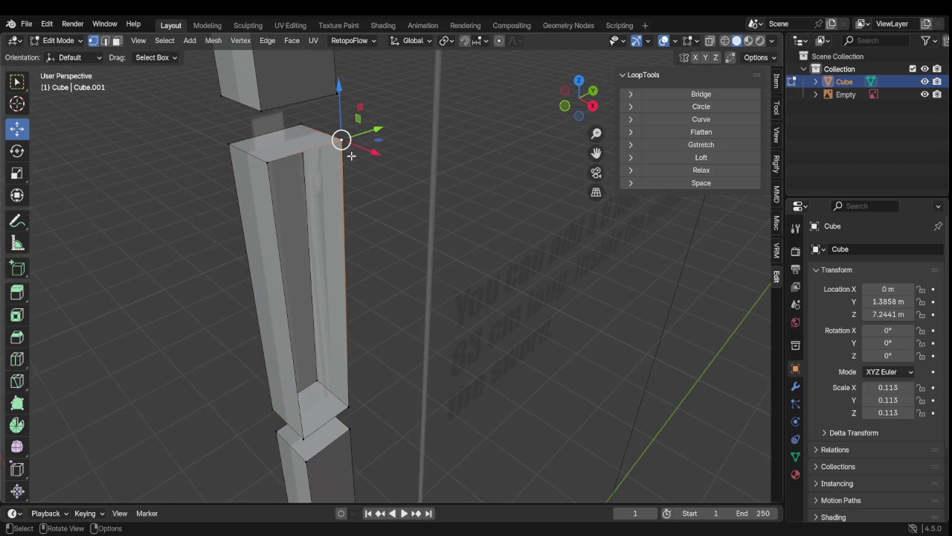
{"action": "left_click", "coordinate": [268, 162], "text": "shift"}
{"action": "left_click", "coordinate": [346, 398], "text": "shift"}
{"action": "left_click", "coordinate": [305, 435], "text": "shift"}
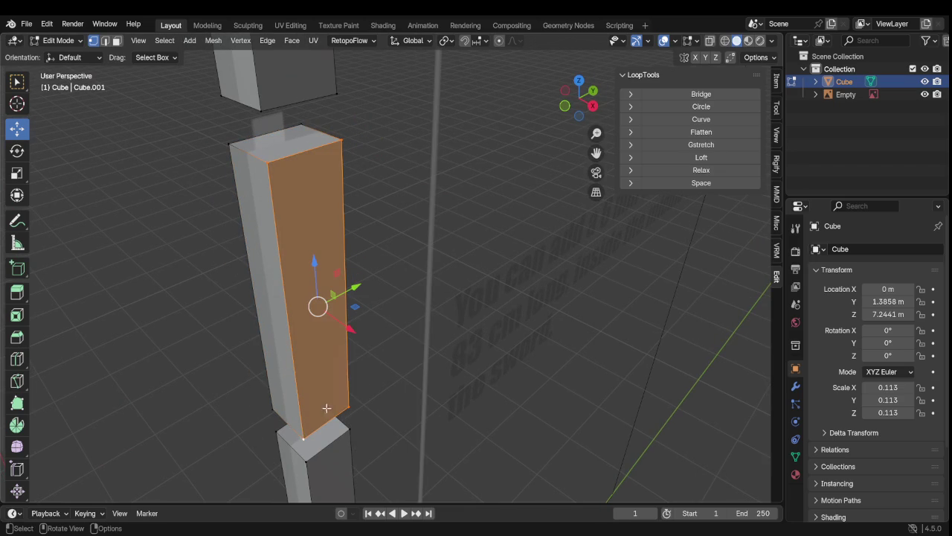
{"action": "mouse_move", "coordinate": [381, 311]}
{"action": "middle_mouse_down"}
{"action": "mouse_move", "coordinate": [338, 284]}
{"action": "mouse_move", "coordinate": [629, 315]}
{"action": "mouse_move", "coordinate": [531, 294]}
{"action": "mouse_move", "coordinate": [596, 305]}
{"action": "mouse_move", "coordinate": [436, 345]}
{"action": "mouse_move", "coordinate": [528, 304]}
{"action": "mouse_move", "coordinate": [394, 329]}
{"action": "mouse_move", "coordinate": [389, 353]}
{"action": "mouse_move", "coordinate": [436, 356]}
{"action": "mouse_move", "coordinate": [389, 364]}
{"action": "mouse_move", "coordinate": [367, 345]}
{"action": "mouse_move", "coordinate": [342, 344]}
{"action": "mouse_move", "coordinate": [398, 206]}
{"action": "mouse_move", "coordinate": [384, 232]}
{"action": "middle_mouse_up"}
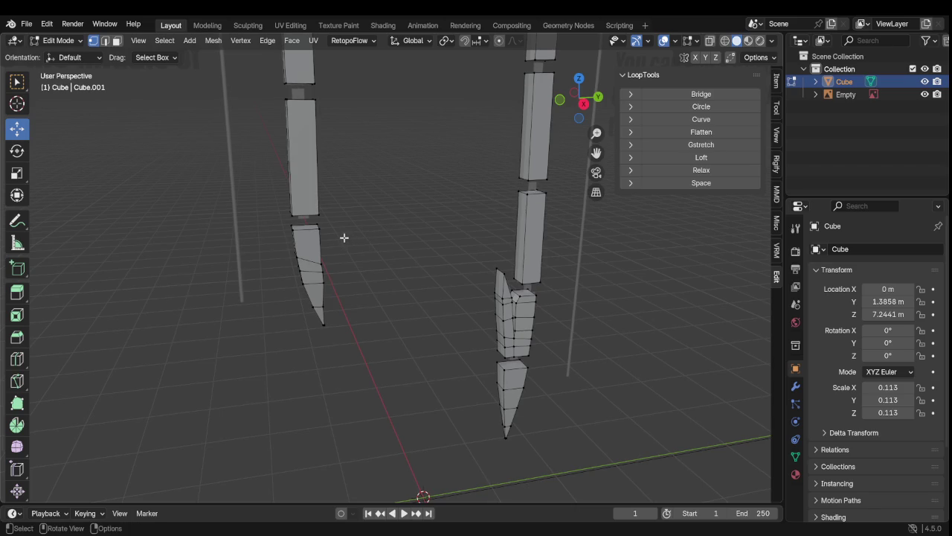
{"action": "middle_click_drag", "start_coordinate": [365, 207], "coordinate": [426, 342]}
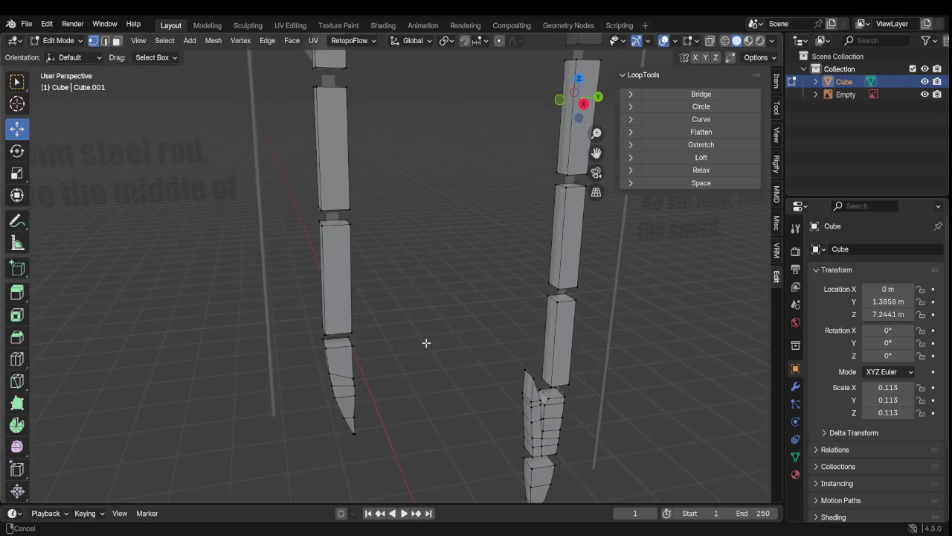
Step: In face select mode, select the four blade-tip faces and apply LoopTools Flatten
{"action": "left_click", "coordinate": [118, 43]}
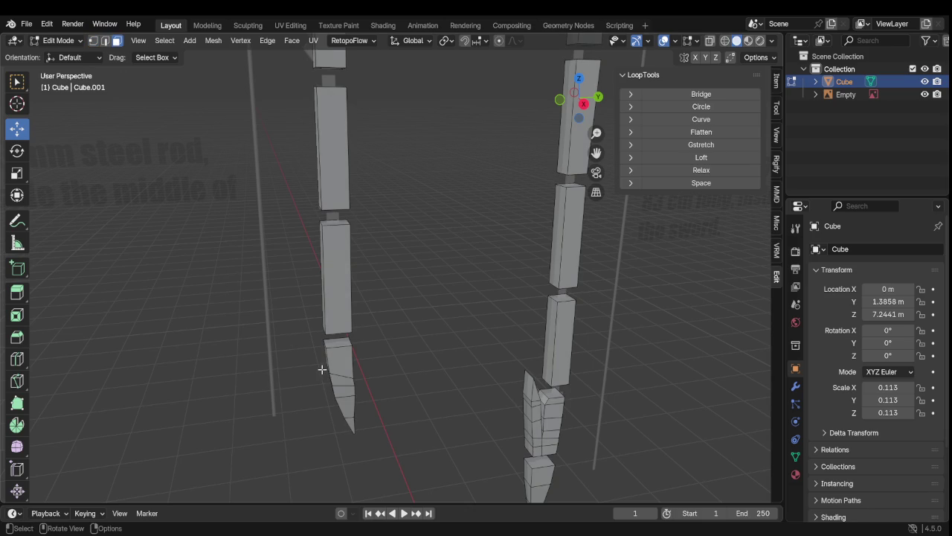
{"action": "scroll", "coordinate": [322, 369], "scroll_direction": "up", "scroll_amount": 1}
{"action": "scroll", "coordinate": [328, 380], "scroll_direction": "up", "scroll_amount": 1}
{"action": "mouse_move", "coordinate": [328, 380]}
{"action": "middle_mouse_down"}
{"action": "mouse_move", "coordinate": [327, 419]}
{"action": "mouse_move", "coordinate": [312, 127]}
{"action": "mouse_move", "coordinate": [312, 263]}
{"action": "middle_mouse_up"}
{"action": "left_click", "coordinate": [307, 261], "text": "shift"}
{"action": "left_click", "coordinate": [305, 311], "text": "shift"}
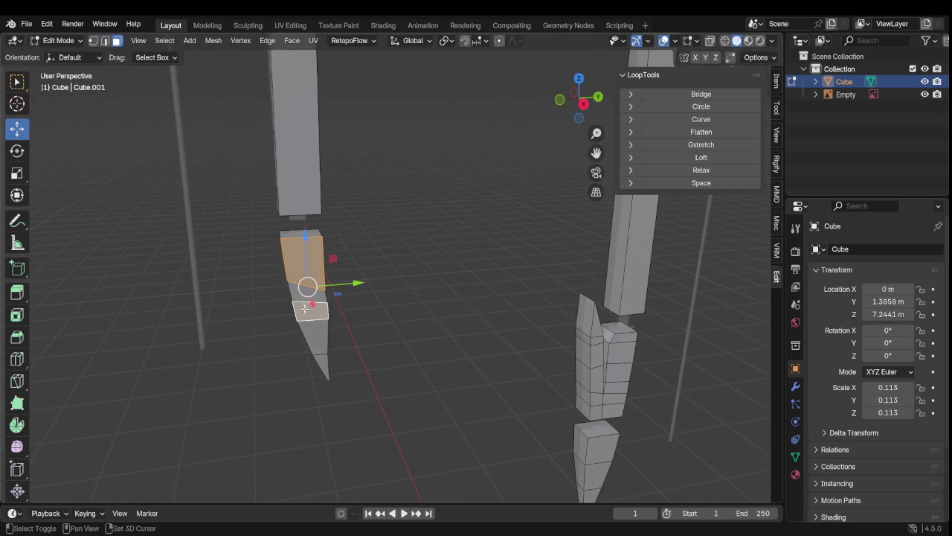
{"action": "left_click", "coordinate": [319, 351], "text": "shift"}
{"action": "left_click", "coordinate": [321, 356], "text": "shift"}
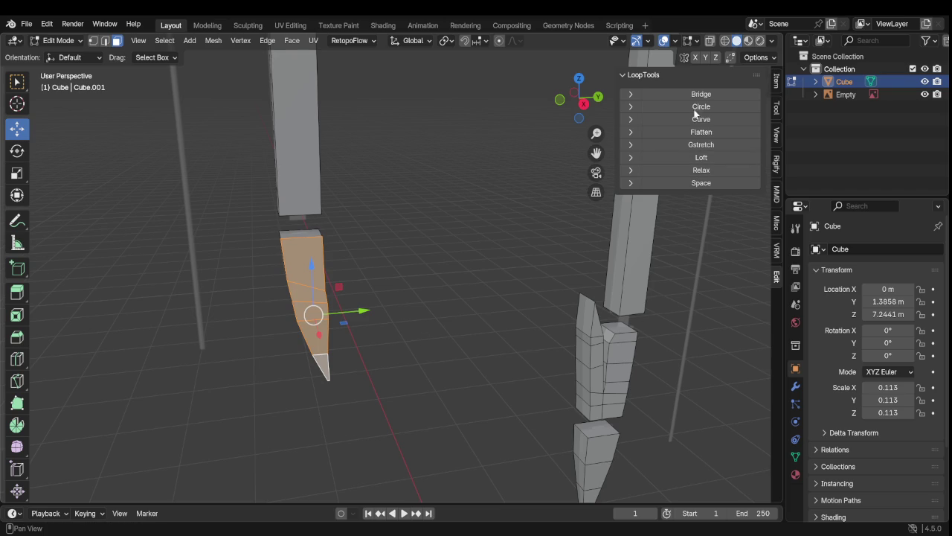
{"action": "left_click", "coordinate": [702, 132]}
Step: Orbit to inspect the flattened tip, then return to vertex select mode
{"action": "mouse_move", "coordinate": [320, 366]}
{"action": "middle_mouse_down"}
{"action": "mouse_move", "coordinate": [544, 360]}
{"action": "mouse_move", "coordinate": [497, 330]}
{"action": "middle_mouse_up"}
{"action": "scroll", "coordinate": [496, 329], "scroll_direction": "down", "scroll_amount": 3}
{"action": "scroll", "coordinate": [476, 328], "scroll_direction": "down", "scroll_amount": 2}
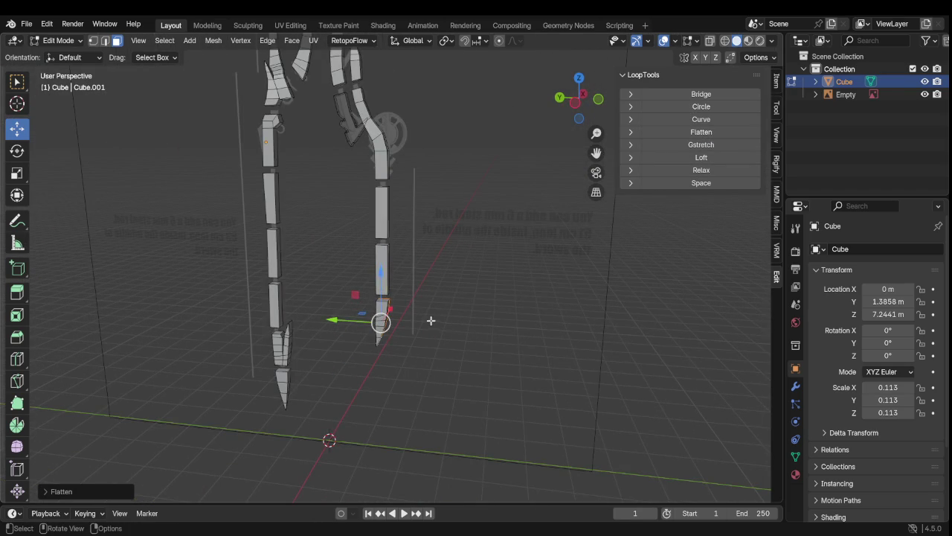
{"action": "mouse_move", "coordinate": [391, 299]}
{"action": "middle_mouse_down"}
{"action": "mouse_move", "coordinate": [501, 300]}
{"action": "mouse_move", "coordinate": [426, 216]}
{"action": "mouse_move", "coordinate": [400, 276]}
{"action": "mouse_move", "coordinate": [314, 268]}
{"action": "mouse_move", "coordinate": [339, 198]}
{"action": "mouse_move", "coordinate": [376, 160]}
{"action": "middle_mouse_up"}
{"action": "scroll", "coordinate": [399, 276], "scroll_direction": "up", "scroll_amount": 4}
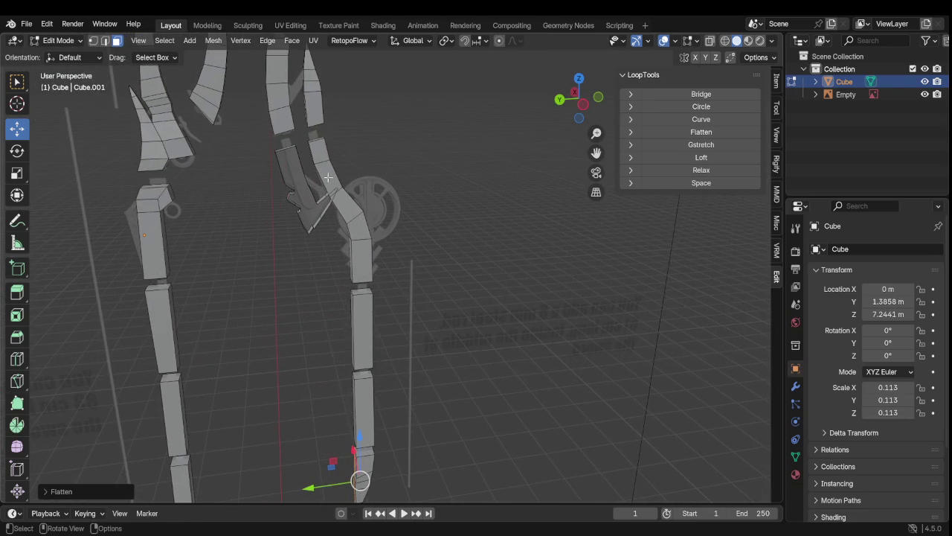
{"action": "left_click", "coordinate": [94, 41]}
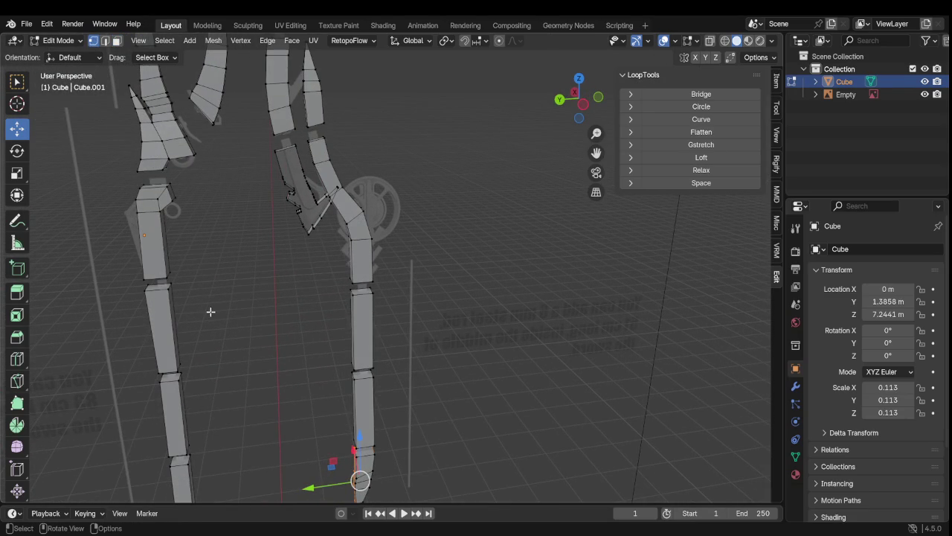
Step: Zoom in on the bent piece and select the vertices outlining its left face
{"action": "scroll", "coordinate": [307, 183], "scroll_direction": "up", "scroll_amount": 4}
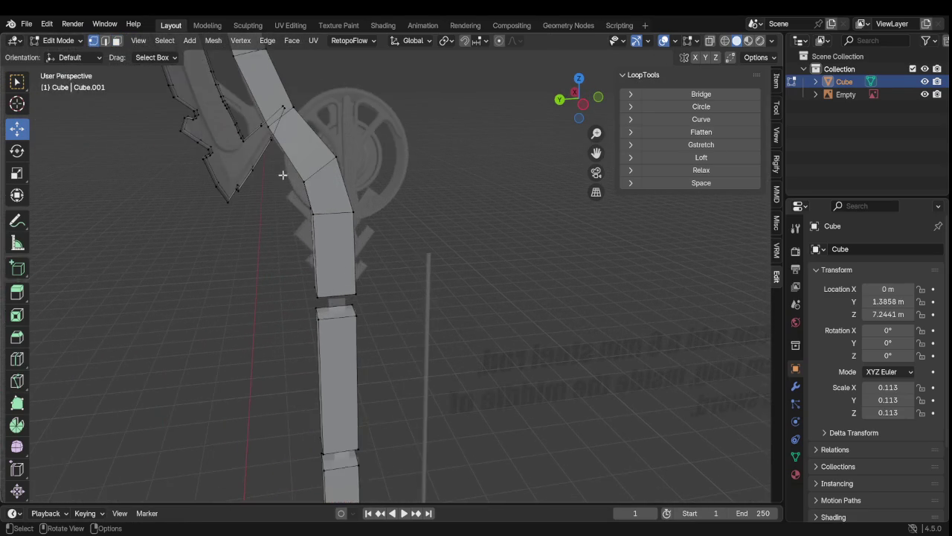
{"action": "middle_click_drag", "start_coordinate": [283, 174], "coordinate": [491, 297], "text": "shift"}
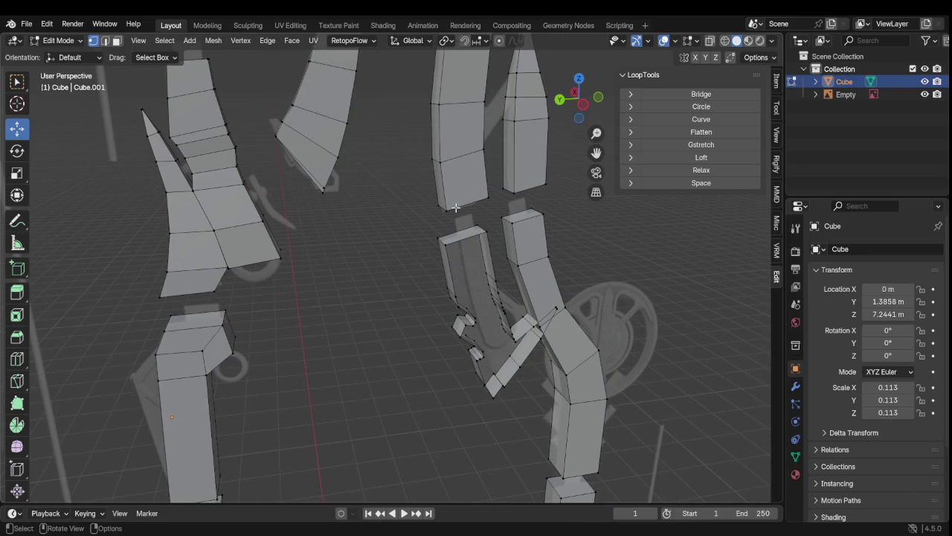
{"action": "scroll", "coordinate": [456, 208], "scroll_direction": "up", "scroll_amount": 5}
{"action": "scroll", "coordinate": [468, 243], "scroll_direction": "down", "scroll_amount": 1}
{"action": "mouse_move", "coordinate": [468, 243]}
{"action": "middle_mouse_down"}
{"action": "mouse_move", "coordinate": [434, 242]}
{"action": "mouse_move", "coordinate": [417, 265]}
{"action": "mouse_move", "coordinate": [374, 264]}
{"action": "mouse_move", "coordinate": [300, 283]}
{"action": "middle_mouse_up"}
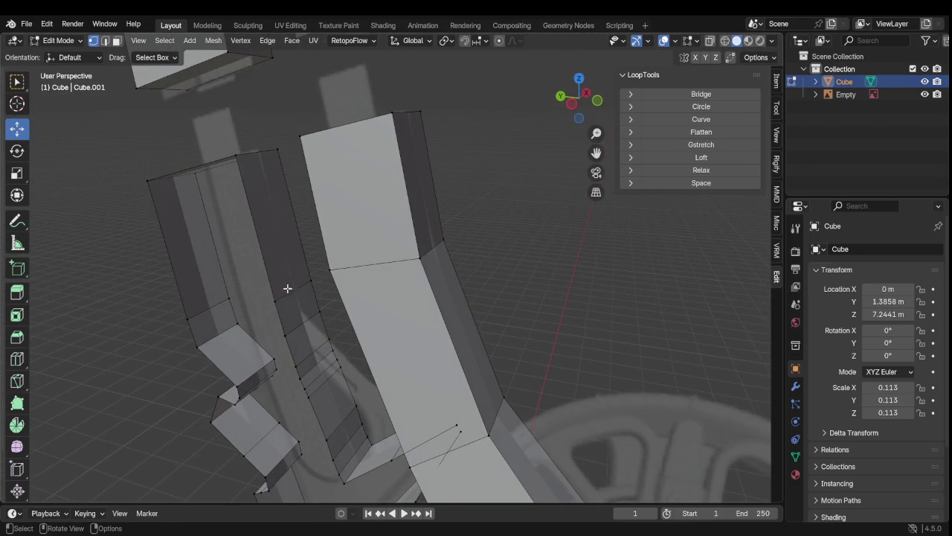
{"action": "left_click", "coordinate": [195, 315], "text": "shift"}
{"action": "left_click", "coordinate": [148, 182], "text": "shift"}
{"action": "left_click", "coordinate": [238, 158], "text": "shift"}
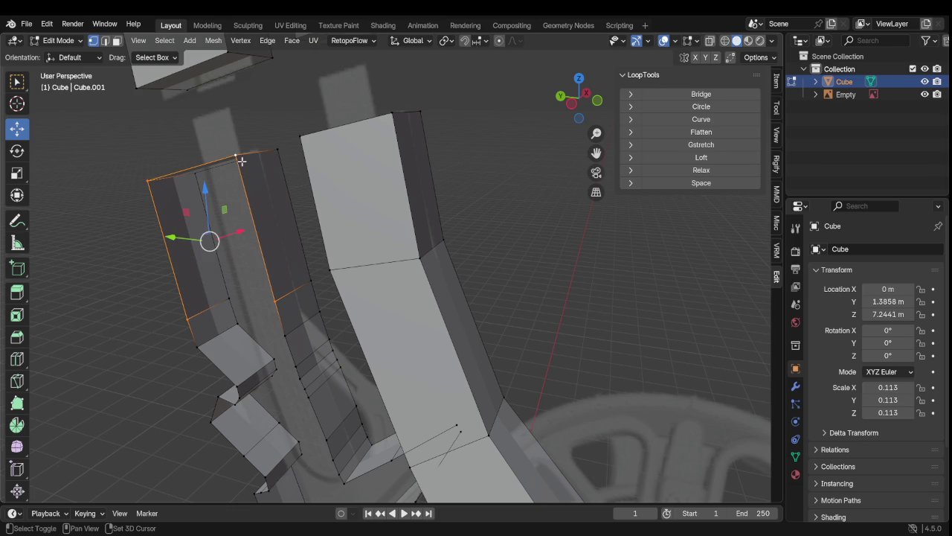
Step: Select the four corner vertices surrounding the open gap
{"action": "mouse_move", "coordinate": [266, 376]}
{"action": "middle_mouse_down"}
{"action": "mouse_move", "coordinate": [409, 283]}
{"action": "mouse_move", "coordinate": [313, 320]}
{"action": "mouse_move", "coordinate": [480, 178]}
{"action": "mouse_move", "coordinate": [300, 221]}
{"action": "mouse_move", "coordinate": [283, 216]}
{"action": "mouse_move", "coordinate": [362, 154]}
{"action": "mouse_move", "coordinate": [312, 164]}
{"action": "middle_mouse_up"}
{"action": "scroll", "coordinate": [409, 298], "scroll_direction": "up", "scroll_amount": 3}
{"action": "scroll", "coordinate": [416, 271], "scroll_direction": "up", "scroll_amount": 3}
{"action": "left_click", "coordinate": [121, 127]}
{"action": "left_click", "coordinate": [267, 141], "text": "shift"}
{"action": "left_click", "coordinate": [252, 325], "text": "shift"}
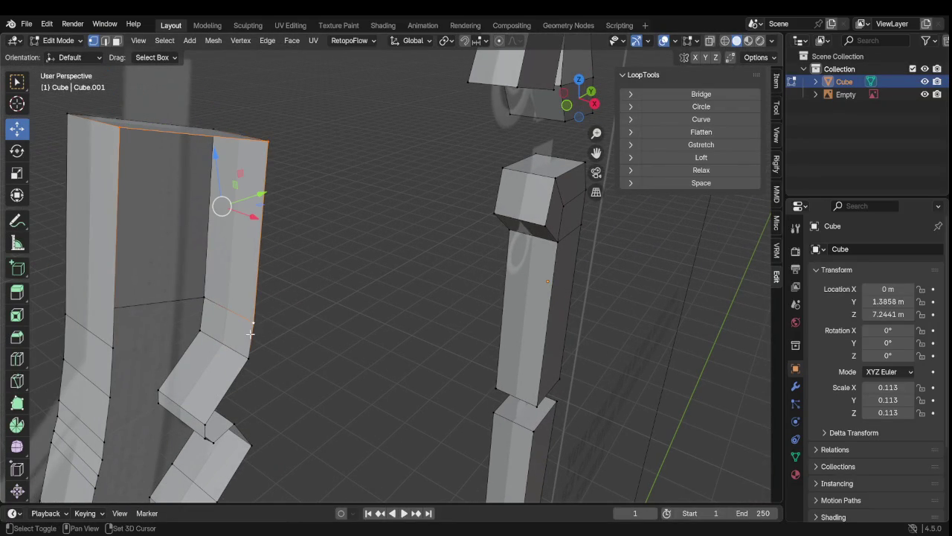
{"action": "left_click", "coordinate": [102, 352], "text": "shift"}
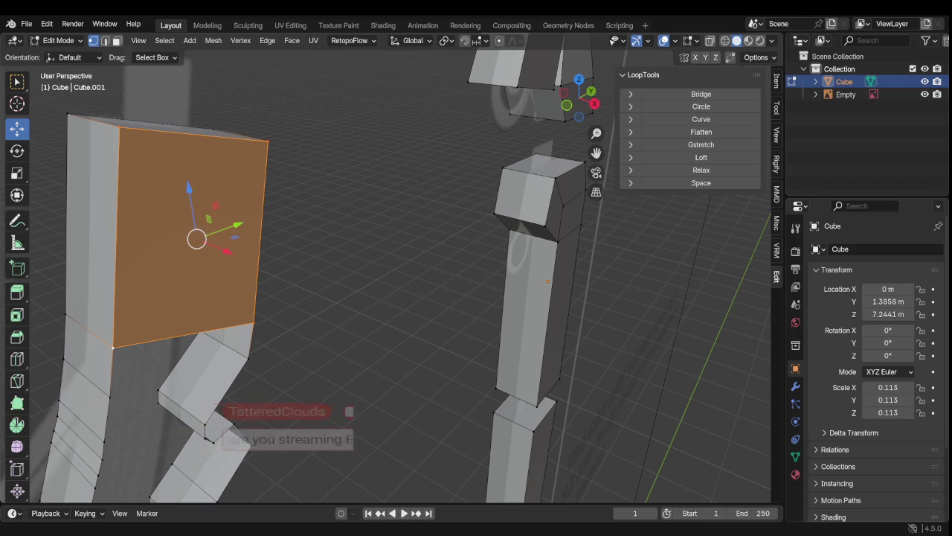
Step: Select three vertices around the next gap and orbit to view it from another side
{"action": "mouse_move", "coordinate": [311, 236]}
{"action": "middle_mouse_down"}
{"action": "mouse_move", "coordinate": [344, 144]}
{"action": "mouse_move", "coordinate": [267, 216]}
{"action": "mouse_move", "coordinate": [198, 213]}
{"action": "mouse_move", "coordinate": [268, 176]}
{"action": "mouse_move", "coordinate": [344, 182]}
{"action": "mouse_move", "coordinate": [257, 103]}
{"action": "middle_mouse_up"}
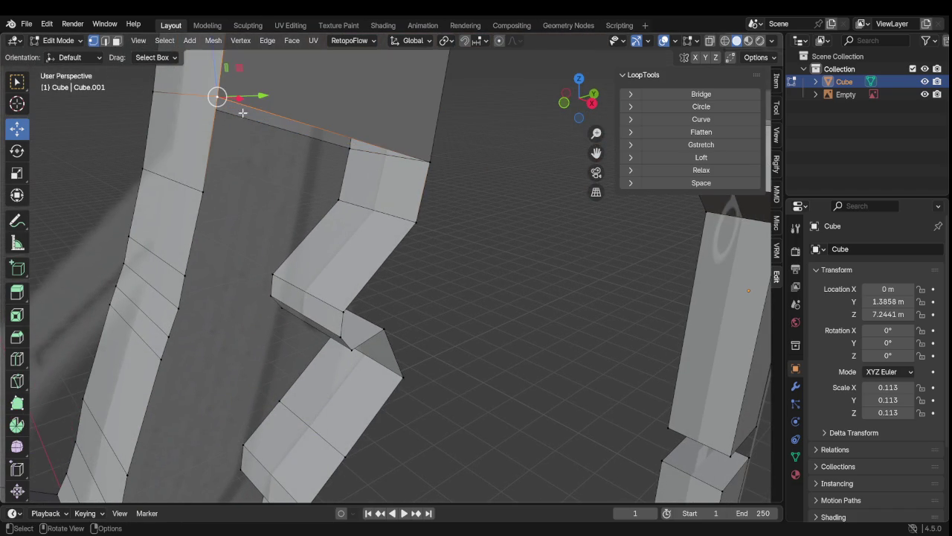
{"action": "left_click", "coordinate": [430, 161], "text": "shift"}
{"action": "left_click", "coordinate": [417, 221], "text": "shift"}
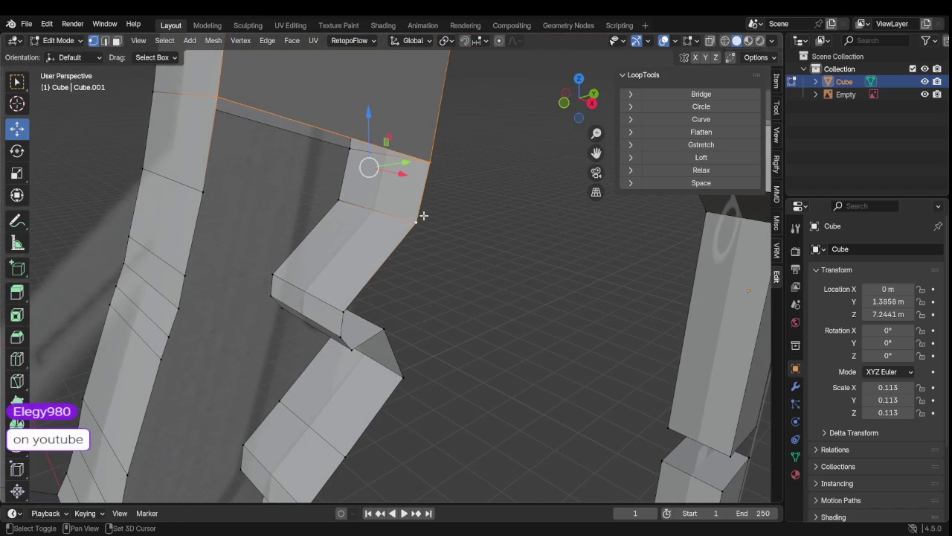
{"action": "left_click", "coordinate": [180, 212], "text": "shift"}
{"action": "middle_click_drag", "start_coordinate": [180, 212], "coordinate": [284, 222]}
{"action": "scroll", "coordinate": [284, 221], "scroll_direction": "up", "scroll_amount": 3}
{"action": "mouse_move", "coordinate": [284, 222]}
{"action": "middle_mouse_down"}
{"action": "mouse_move", "coordinate": [355, 236]}
{"action": "mouse_move", "coordinate": [291, 240]}
{"action": "mouse_move", "coordinate": [288, 205]}
{"action": "middle_mouse_up"}
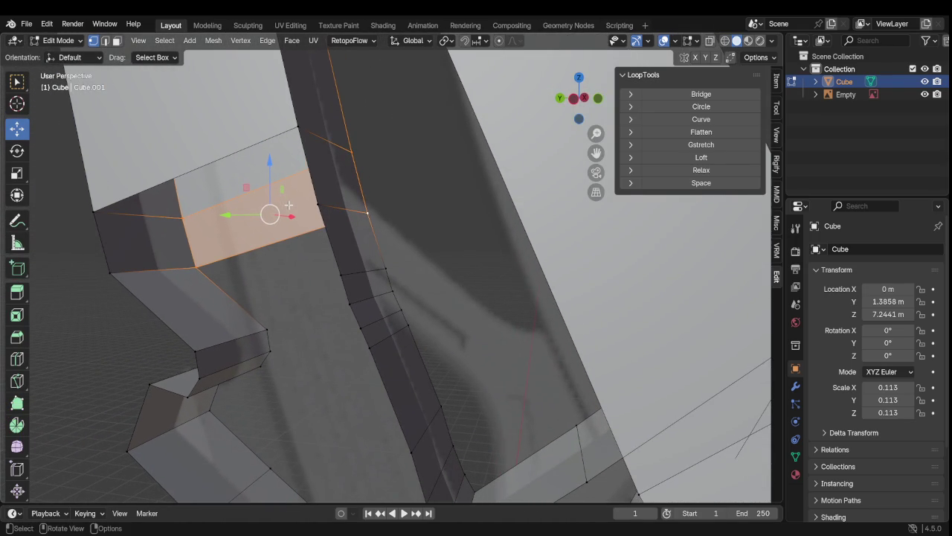
Step: Select the gap's four corner vertices and fill them with a new quad face
{"action": "left_click", "coordinate": [93, 212]}
{"action": "left_click", "coordinate": [104, 279], "text": "shift"}
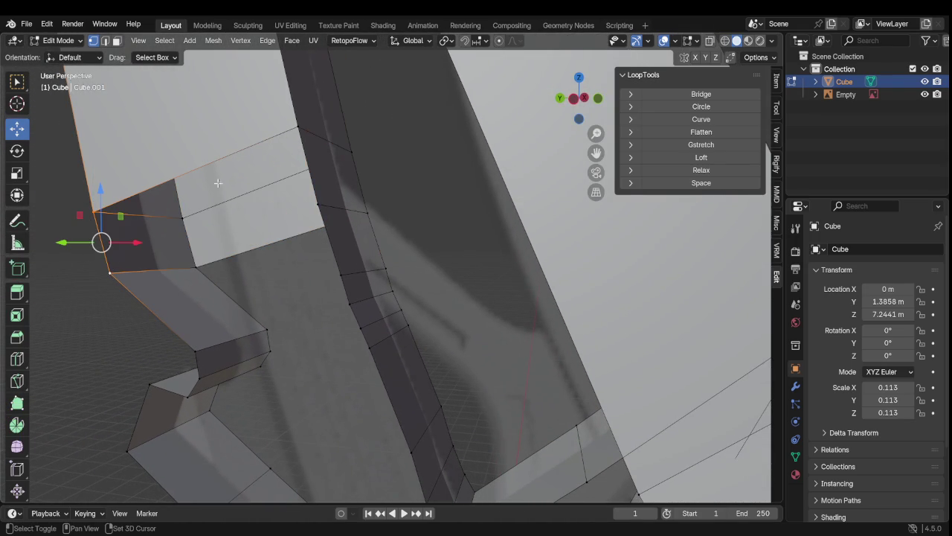
{"action": "left_click", "coordinate": [297, 128], "text": "shift"}
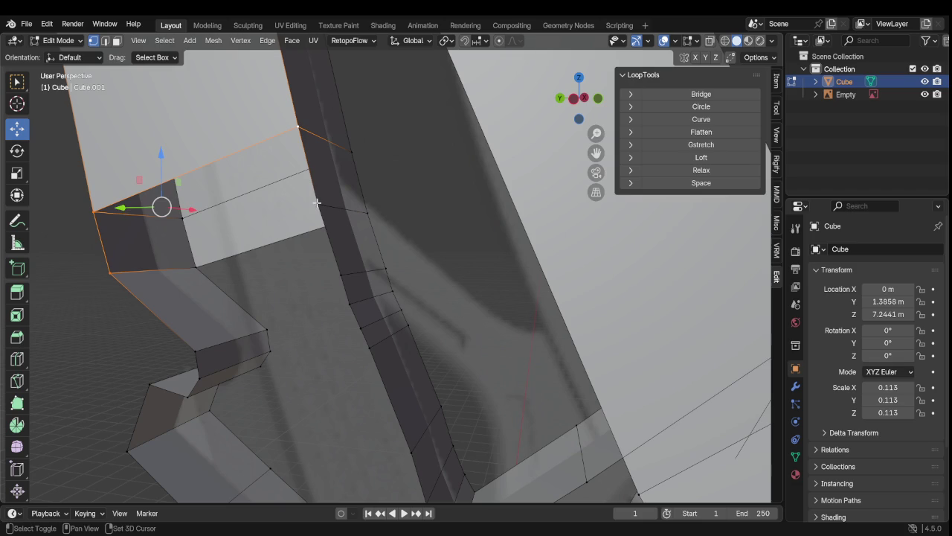
{"action": "left_click", "coordinate": [316, 207], "text": "shift"}
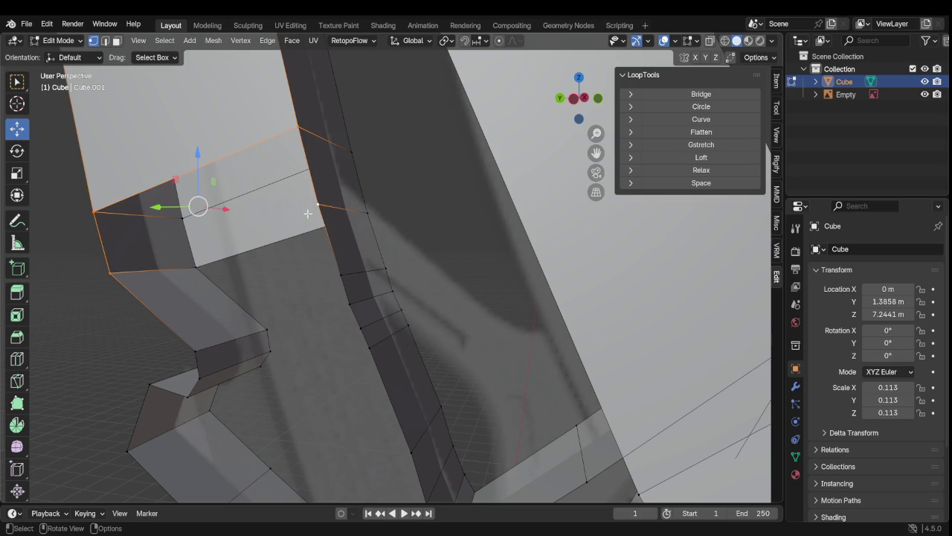
{"action": "key", "text": "f"}
{"action": "scroll", "coordinate": [240, 265], "scroll_direction": "down", "scroll_amount": 5}
{"action": "scroll", "coordinate": [312, 270], "scroll_direction": "down", "scroll_amount": 3}
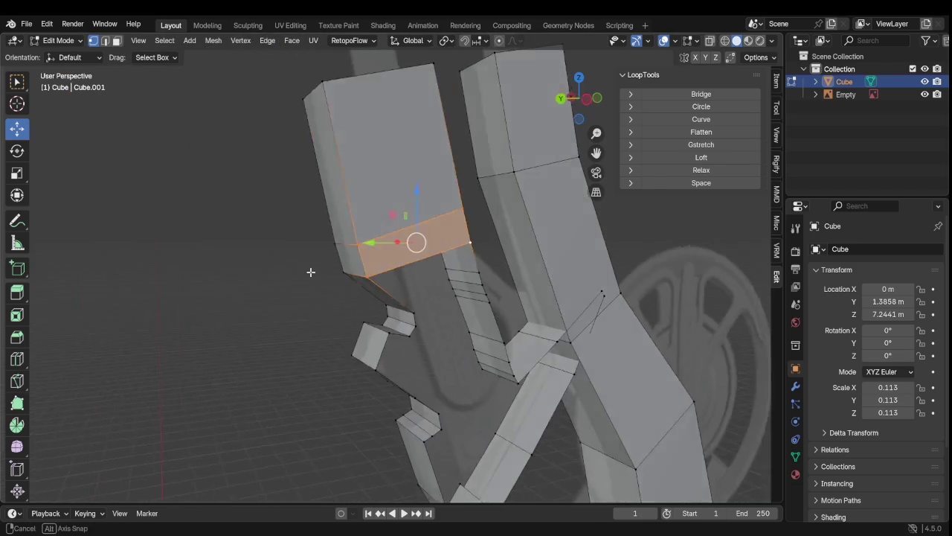
{"action": "scroll", "coordinate": [313, 269], "scroll_direction": "down", "scroll_amount": 2}
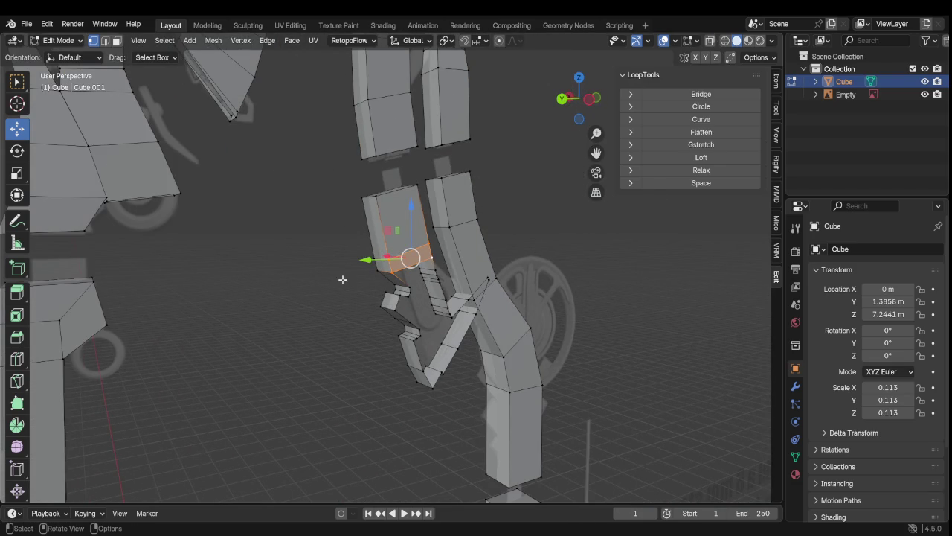
{"action": "scroll", "coordinate": [350, 277], "scroll_direction": "up", "scroll_amount": 2}
{"action": "scroll", "coordinate": [353, 276], "scroll_direction": "up", "scroll_amount": 2}
{"action": "scroll", "coordinate": [357, 277], "scroll_direction": "up", "scroll_amount": 2}
{"action": "mouse_move", "coordinate": [491, 334]}
{"action": "middle_mouse_down"}
{"action": "mouse_move", "coordinate": [425, 215]}
{"action": "mouse_move", "coordinate": [436, 234]}
{"action": "mouse_move", "coordinate": [374, 245]}
{"action": "mouse_move", "coordinate": [419, 240]}
{"action": "mouse_move", "coordinate": [370, 260]}
{"action": "mouse_move", "coordinate": [410, 261]}
{"action": "mouse_move", "coordinate": [399, 245]}
{"action": "middle_mouse_up"}
{"action": "scroll", "coordinate": [357, 219], "scroll_direction": "up", "scroll_amount": 2}
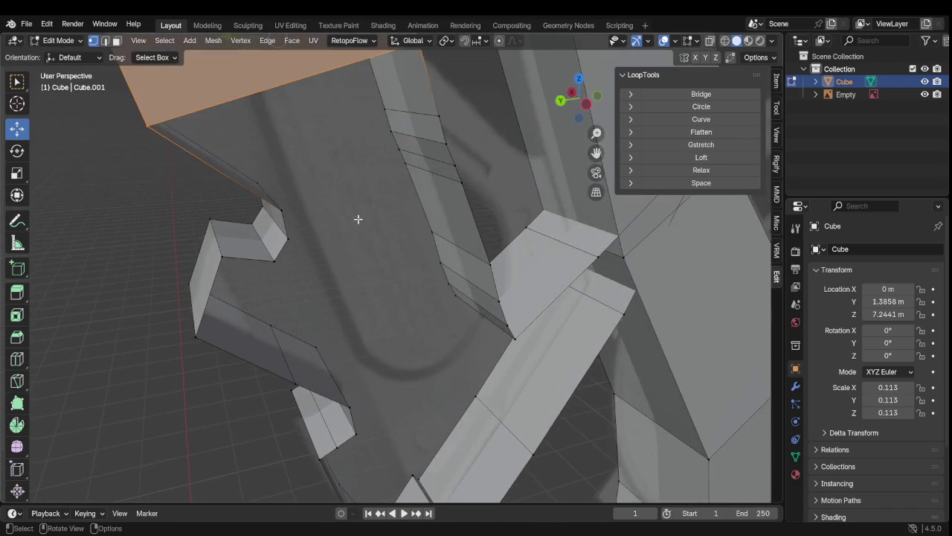
{"action": "scroll", "coordinate": [285, 222], "scroll_direction": "up", "scroll_amount": 2}
{"action": "left_click", "coordinate": [185, 219]}
{"action": "left_click", "coordinate": [64, 137], "text": "shift"}
{"action": "mouse_move", "coordinate": [255, 176]}
{"action": "middle_mouse_down"}
{"action": "mouse_move", "coordinate": [319, 166]}
{"action": "mouse_move", "coordinate": [251, 229]}
{"action": "mouse_move", "coordinate": [365, 171]}
{"action": "middle_mouse_up"}
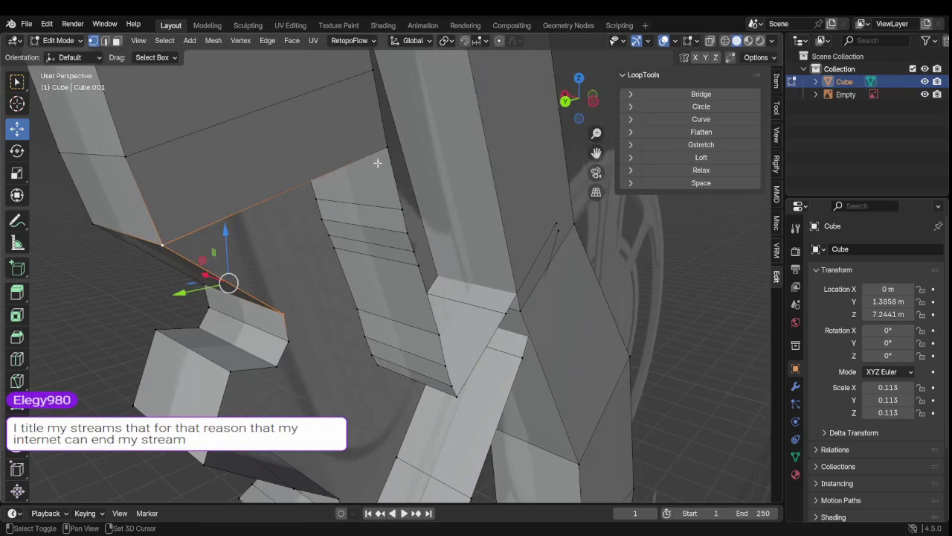
{"action": "left_click", "coordinate": [321, 265]}
{"action": "mouse_move", "coordinate": [320, 266]}
{"action": "middle_mouse_down"}
{"action": "mouse_move", "coordinate": [324, 308]}
{"action": "mouse_move", "coordinate": [334, 282]}
{"action": "middle_mouse_up"}
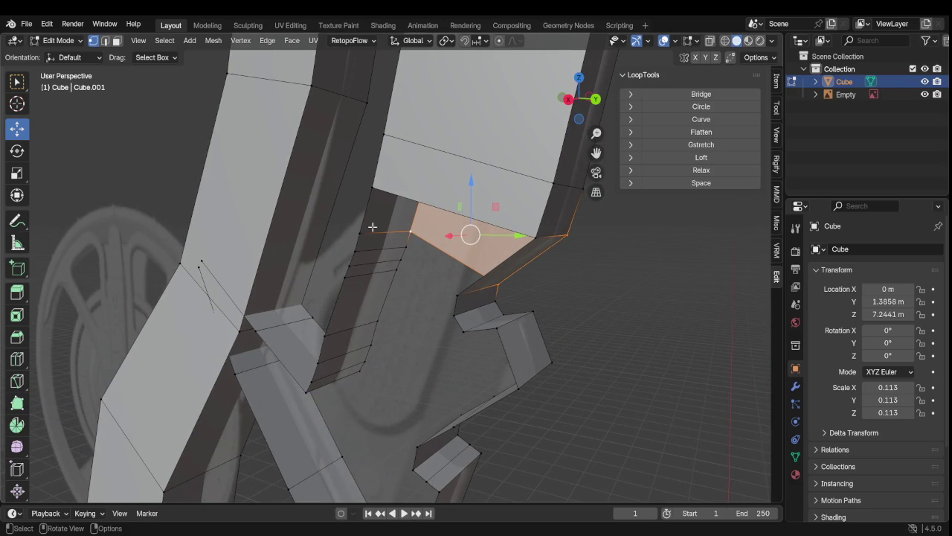
{"action": "scroll", "coordinate": [364, 233], "scroll_direction": "down", "scroll_amount": 1}
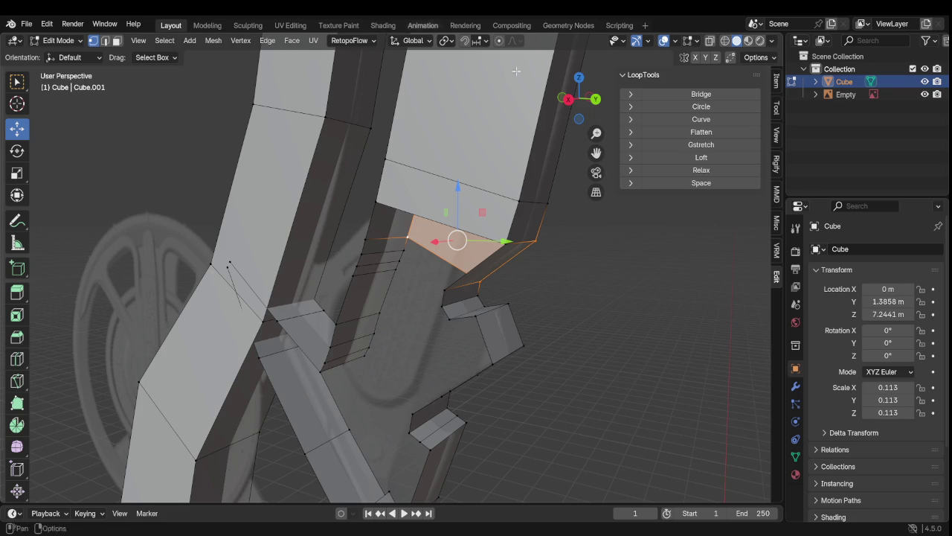
{"action": "mouse_move", "coordinate": [456, 283]}
{"action": "middle_mouse_down"}
{"action": "mouse_move", "coordinate": [485, 311]}
{"action": "mouse_move", "coordinate": [423, 282]}
{"action": "mouse_move", "coordinate": [531, 260]}
{"action": "middle_mouse_up"}
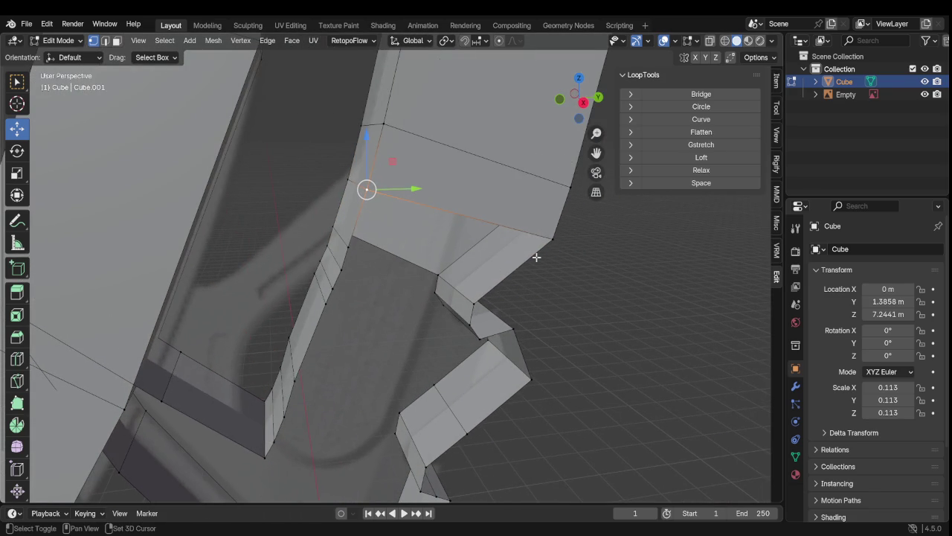
{"action": "left_click", "coordinate": [544, 244], "text": "alt"}
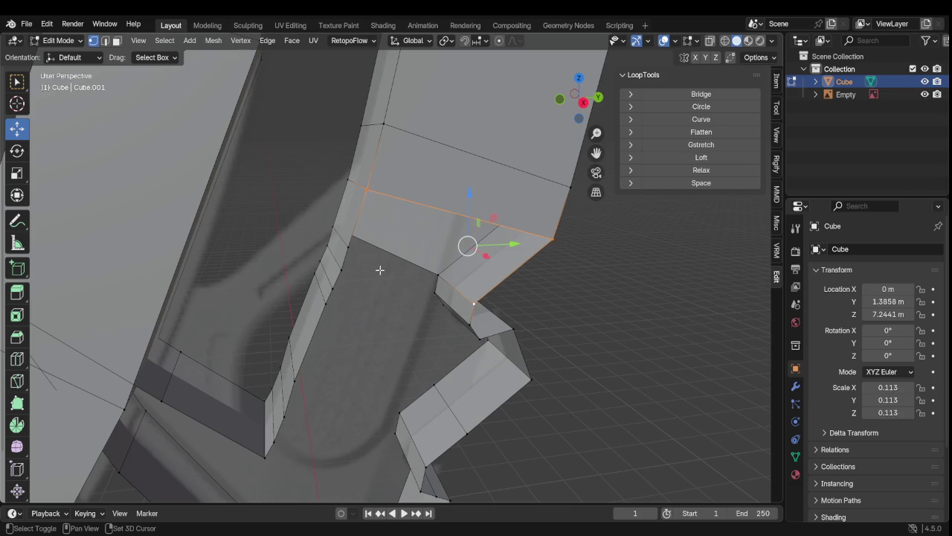
{"action": "left_click", "coordinate": [344, 247], "text": "alt+shift"}
{"action": "left_click", "coordinate": [342, 253], "text": "shift"}
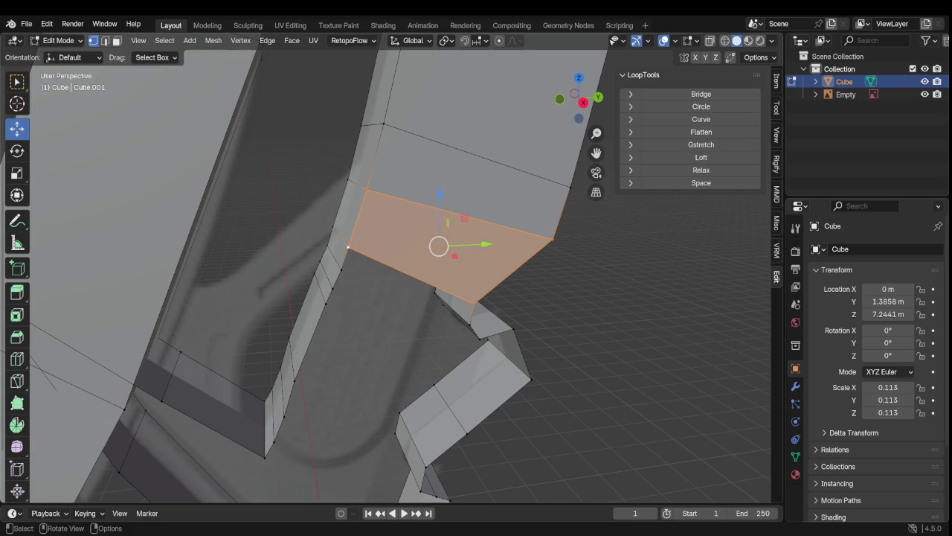
{"action": "scroll", "coordinate": [430, 355], "scroll_direction": "down", "scroll_amount": 4}
Step: Orbit back to the notch and select the upper face's edges and the gap's lower corner
{"action": "scroll", "coordinate": [430, 354], "scroll_direction": "down", "scroll_amount": 4}
{"action": "scroll", "coordinate": [431, 354], "scroll_direction": "down", "scroll_amount": 3}
{"action": "mouse_move", "coordinate": [431, 355]}
{"action": "middle_mouse_down"}
{"action": "mouse_move", "coordinate": [321, 397]}
{"action": "mouse_move", "coordinate": [216, 347]}
{"action": "mouse_move", "coordinate": [317, 304]}
{"action": "mouse_move", "coordinate": [398, 285]}
{"action": "mouse_move", "coordinate": [442, 256]}
{"action": "middle_mouse_up"}
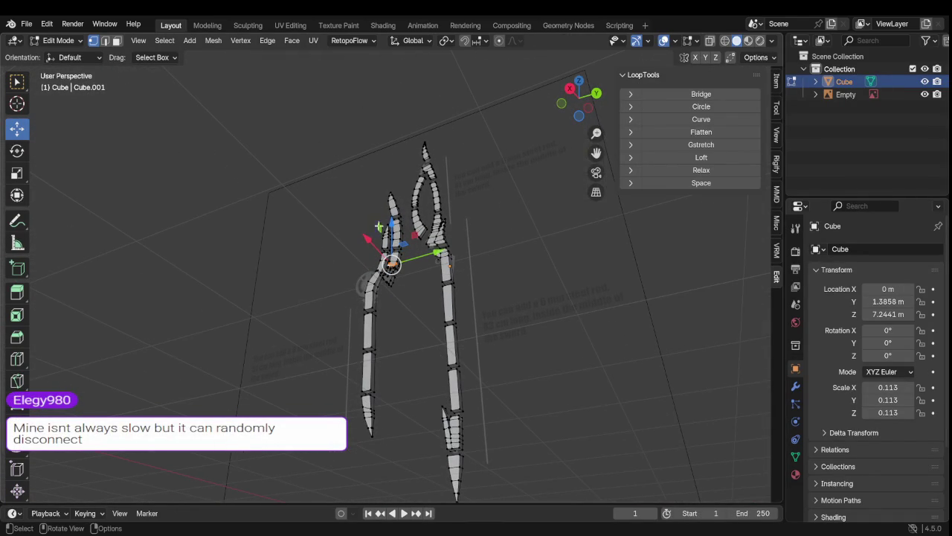
{"action": "scroll", "coordinate": [381, 253], "scroll_direction": "up", "scroll_amount": 2}
{"action": "scroll", "coordinate": [383, 257], "scroll_direction": "up", "scroll_amount": 3}
{"action": "scroll", "coordinate": [384, 261], "scroll_direction": "up", "scroll_amount": 3}
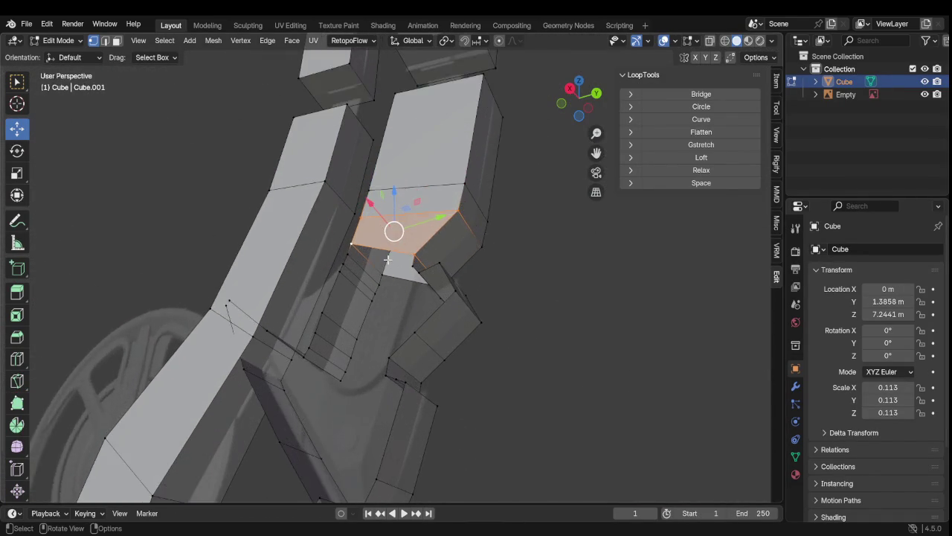
{"action": "scroll", "coordinate": [387, 268], "scroll_direction": "up", "scroll_amount": 2}
{"action": "mouse_move", "coordinate": [387, 270]}
{"action": "middle_mouse_down"}
{"action": "mouse_move", "coordinate": [499, 334]}
{"action": "mouse_move", "coordinate": [448, 344]}
{"action": "mouse_move", "coordinate": [404, 272]}
{"action": "mouse_move", "coordinate": [370, 284]}
{"action": "middle_mouse_up"}
{"action": "scroll", "coordinate": [437, 321], "scroll_direction": "up", "scroll_amount": 2}
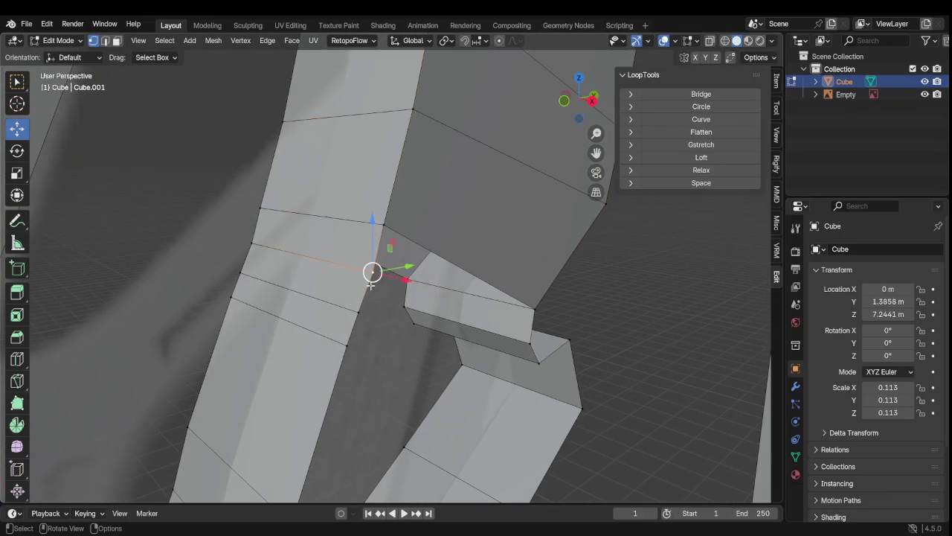
{"action": "left_click", "coordinate": [531, 311], "text": "shift"}
{"action": "left_click", "coordinate": [531, 344], "text": "shift"}
{"action": "mouse_move", "coordinate": [514, 368]}
{"action": "middle_mouse_down"}
{"action": "mouse_move", "coordinate": [448, 378]}
{"action": "mouse_move", "coordinate": [407, 283]}
{"action": "mouse_move", "coordinate": [394, 281]}
{"action": "mouse_move", "coordinate": [418, 297]}
{"action": "middle_mouse_up"}
Step: Select the edges bordering the opening and fill it with a new face
{"action": "left_click", "coordinate": [385, 296], "text": "shift"}
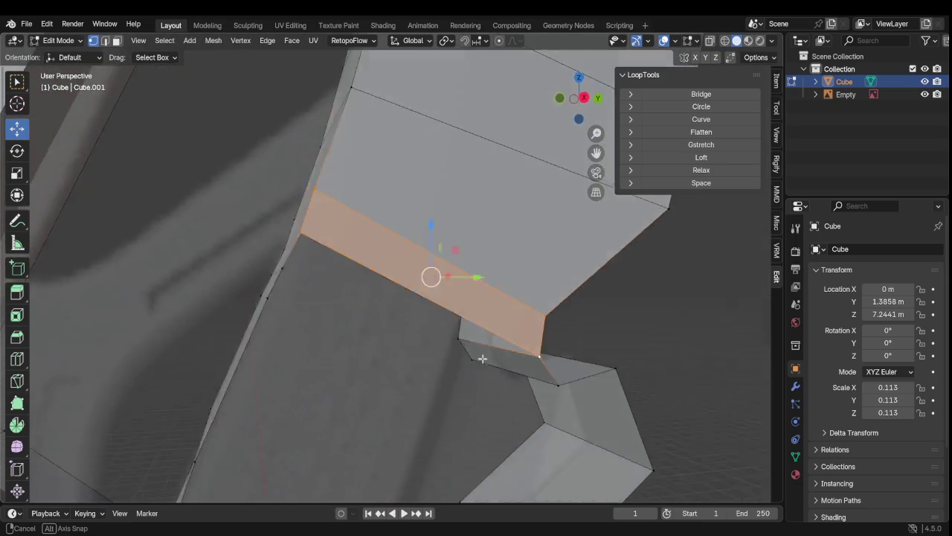
{"action": "left_click", "coordinate": [328, 286]}
{"action": "left_click", "coordinate": [512, 348], "text": "shift"}
{"action": "left_click", "coordinate": [532, 353], "text": "shift"}
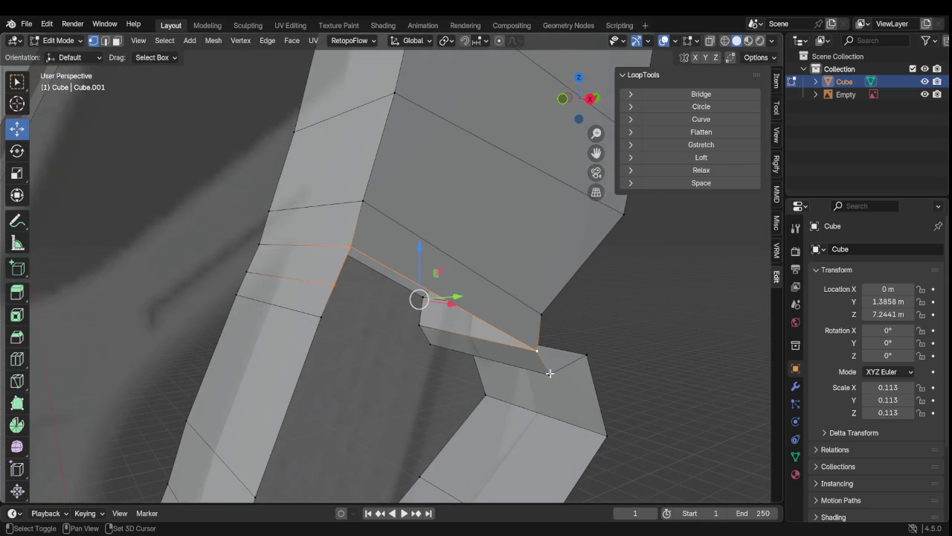
{"action": "left_click", "coordinate": [549, 373], "text": "shift"}
{"action": "key", "text": "f"}
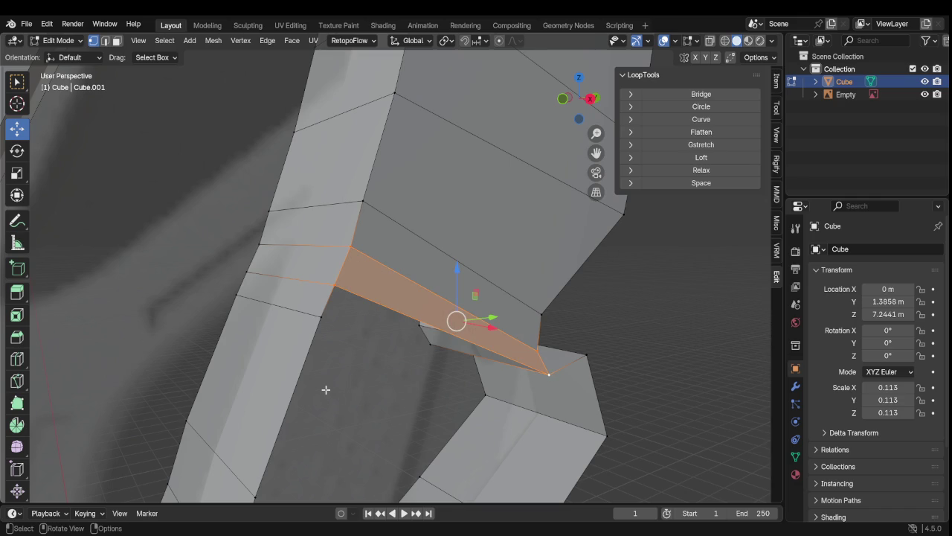
{"action": "mouse_move", "coordinate": [338, 388]}
{"action": "middle_mouse_down"}
{"action": "mouse_move", "coordinate": [567, 375]}
{"action": "mouse_move", "coordinate": [604, 351]}
{"action": "middle_mouse_up"}
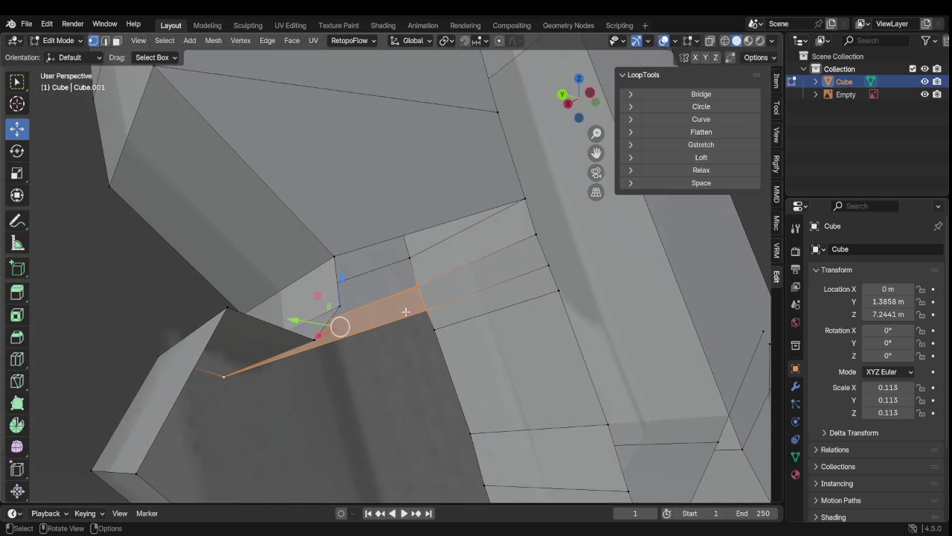
Step: Select the neighbouring quad's four corners and orbit out to check the closed area
{"action": "left_click", "coordinate": [338, 305]}
{"action": "left_click", "coordinate": [334, 256], "text": "shift"}
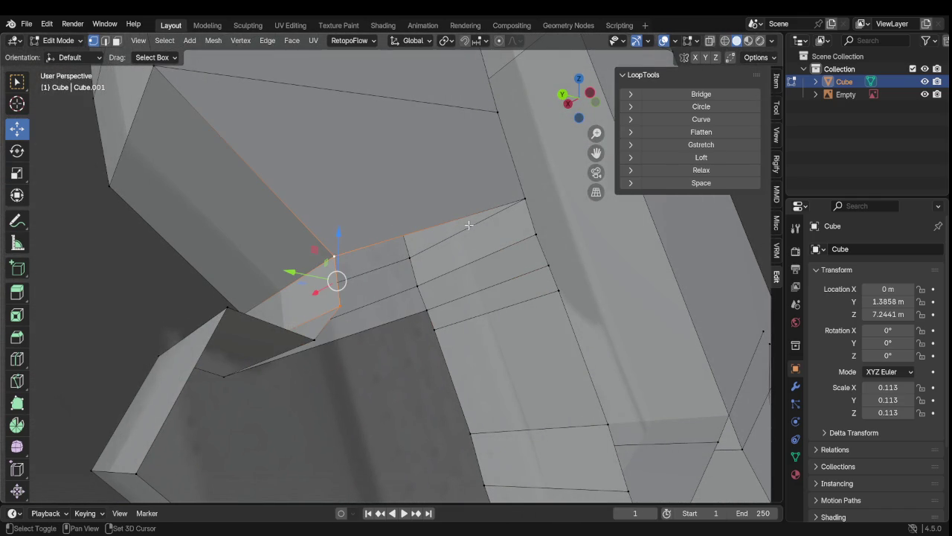
{"action": "left_click", "coordinate": [519, 201], "text": "shift"}
{"action": "left_click", "coordinate": [535, 234], "text": "shift"}
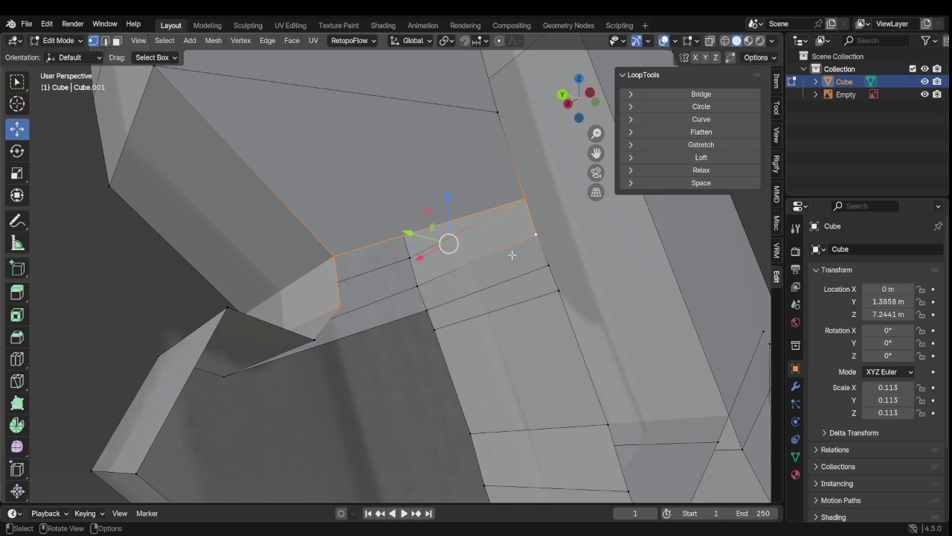
{"action": "scroll", "coordinate": [506, 260], "scroll_direction": "down", "scroll_amount": 4}
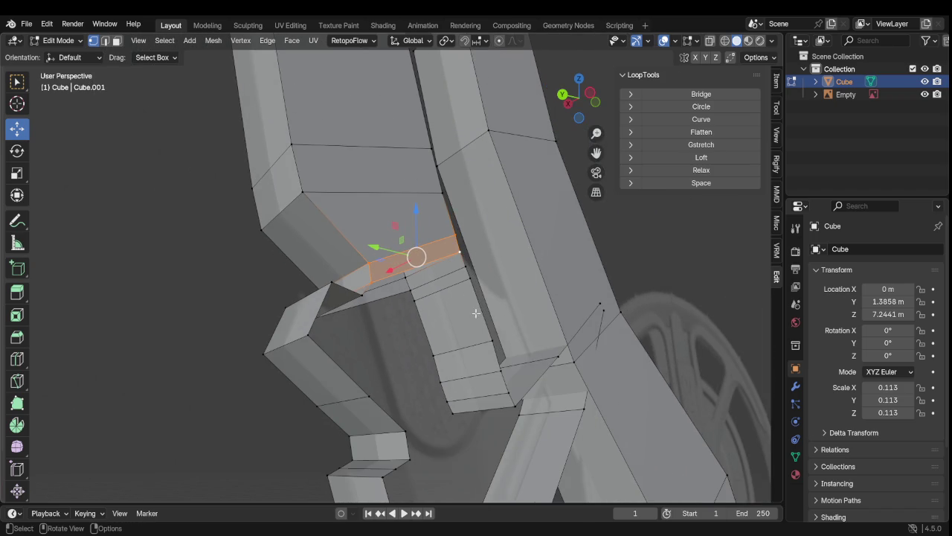
{"action": "mouse_move", "coordinate": [486, 338]}
{"action": "middle_mouse_down"}
{"action": "mouse_move", "coordinate": [400, 372]}
{"action": "mouse_move", "coordinate": [434, 365]}
{"action": "middle_mouse_up"}
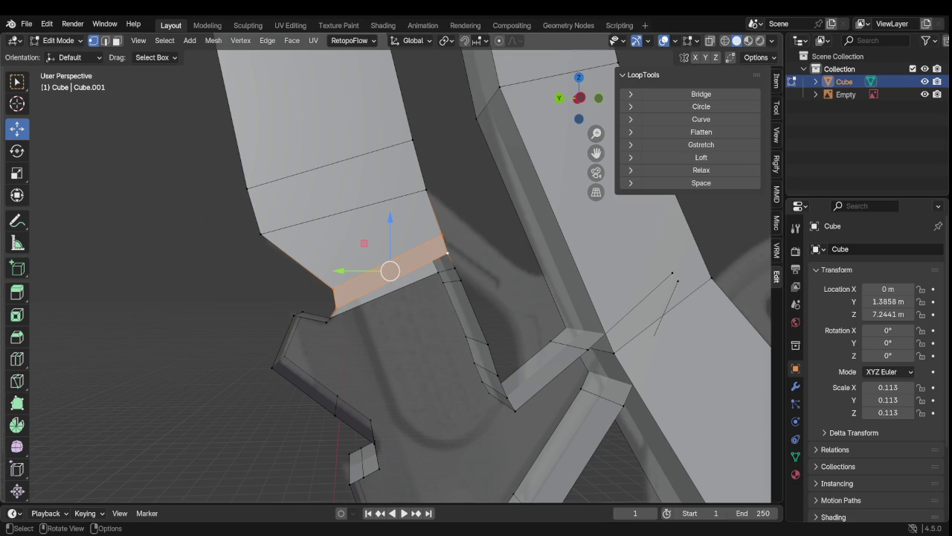
Step: Fill a face between the upper arm block's lower edge and the piece below, undoing a trial vertex move
{"action": "left_click", "coordinate": [336, 313], "text": "shift"}
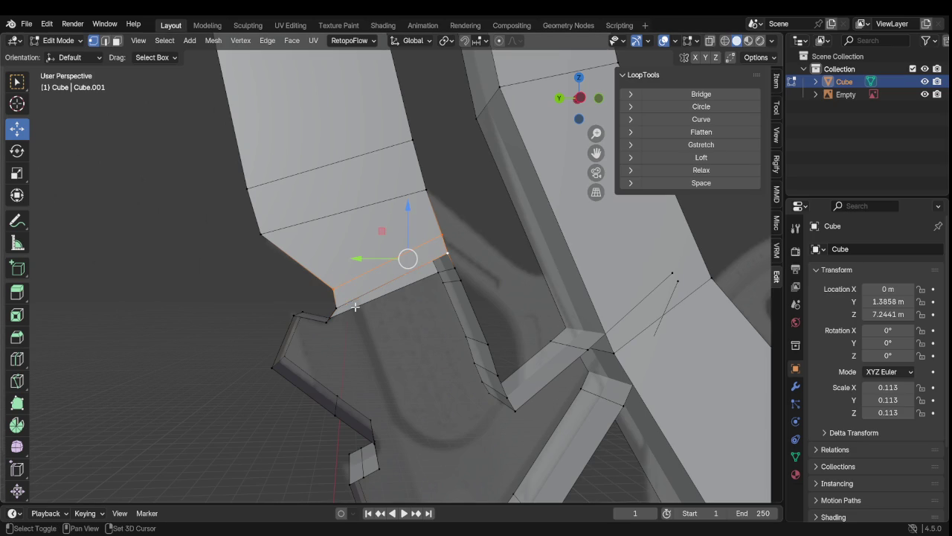
{"action": "left_click", "coordinate": [447, 252], "text": "shift"}
{"action": "left_click", "coordinate": [445, 254], "text": "shift"}
{"action": "left_click", "coordinate": [335, 309], "text": "shift"}
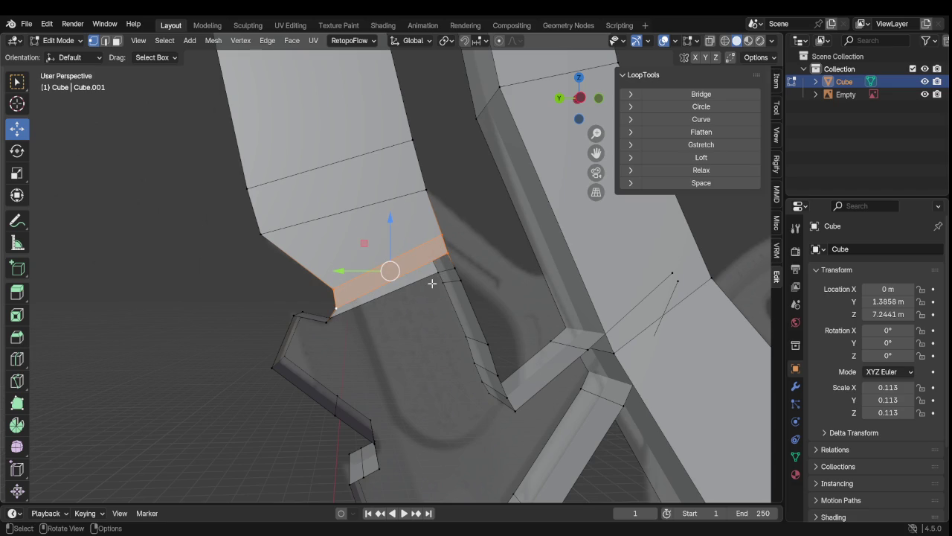
{"action": "left_click", "coordinate": [330, 320]}
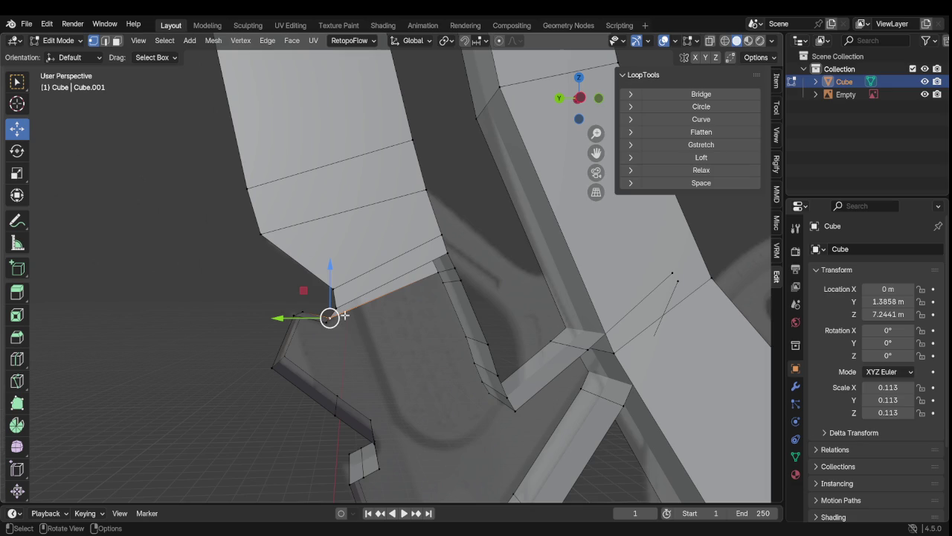
{"action": "left_click_drag", "start_coordinate": [330, 318], "coordinate": [333, 312], "text": "shift"}
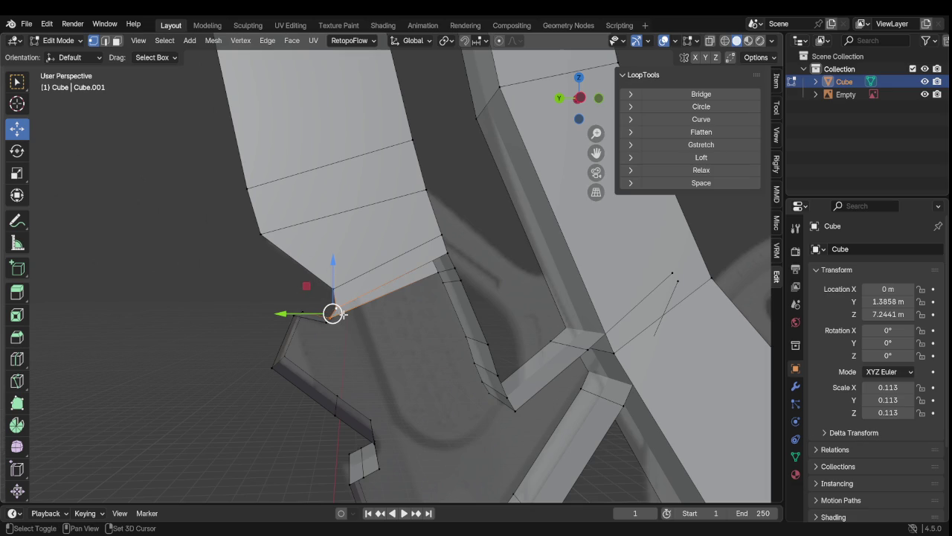
{"action": "key", "text": "ctrl+z"}
{"action": "left_click", "coordinate": [448, 255], "text": "shift"}
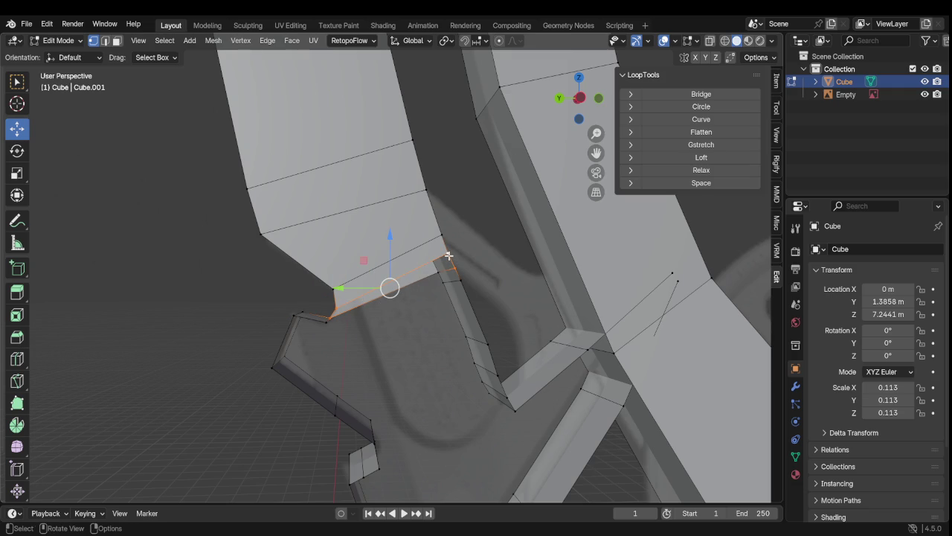
{"action": "key", "text": "f"}
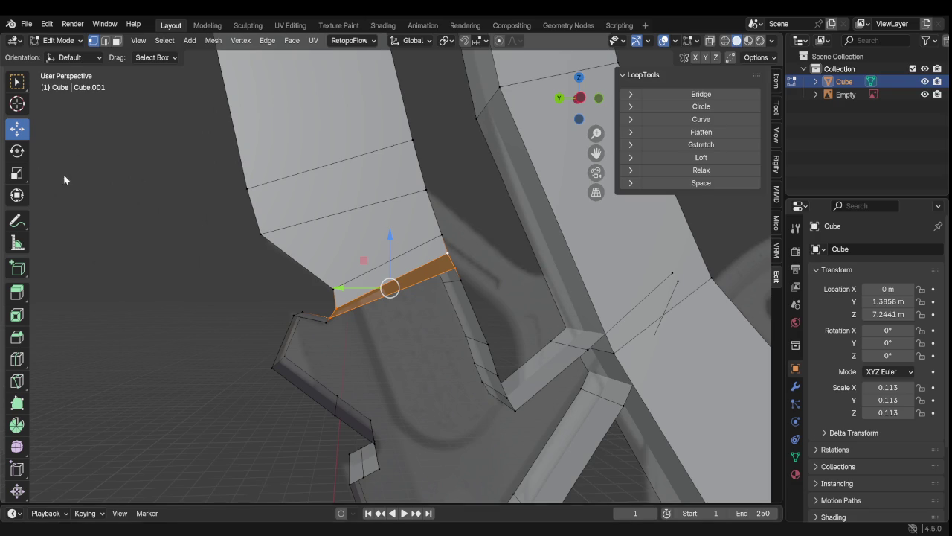
{"action": "scroll", "coordinate": [427, 331], "scroll_direction": "up", "scroll_amount": 2}
{"action": "middle_click_drag", "start_coordinate": [368, 319], "coordinate": [363, 235]}
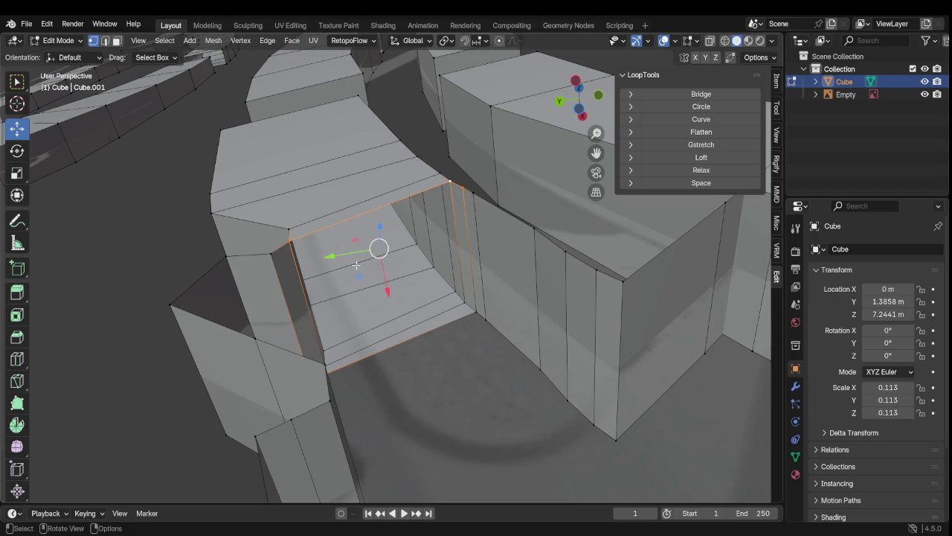
{"action": "mouse_move", "coordinate": [364, 235]}
{"action": "middle_mouse_down"}
{"action": "mouse_move", "coordinate": [313, 354]}
{"action": "mouse_move", "coordinate": [339, 385]}
{"action": "mouse_move", "coordinate": [390, 404]}
{"action": "middle_mouse_up"}
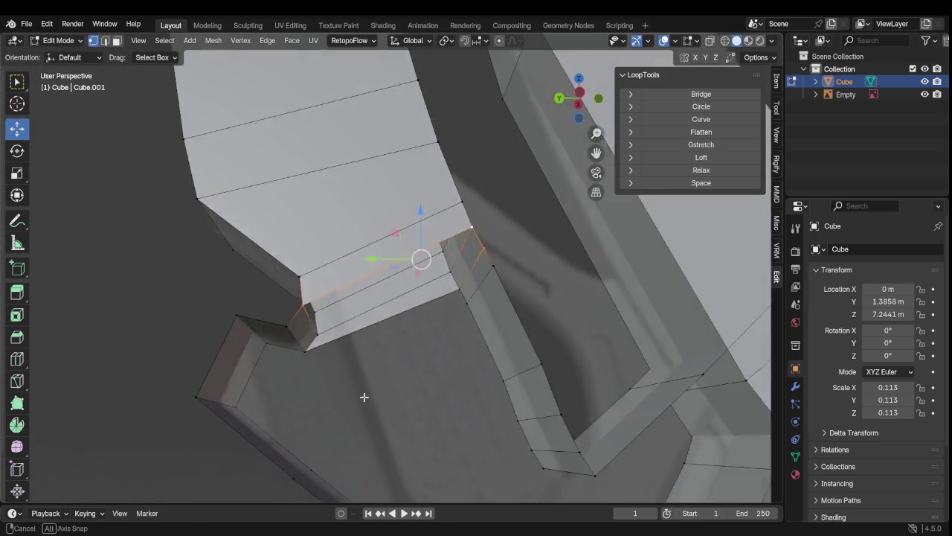
{"action": "mouse_move", "coordinate": [329, 340]}
{"action": "middle_mouse_down"}
{"action": "mouse_move", "coordinate": [389, 378]}
{"action": "mouse_move", "coordinate": [346, 377]}
{"action": "mouse_move", "coordinate": [379, 340]}
{"action": "mouse_move", "coordinate": [340, 347]}
{"action": "mouse_move", "coordinate": [323, 383]}
{"action": "mouse_move", "coordinate": [337, 385]}
{"action": "mouse_move", "coordinate": [347, 352]}
{"action": "mouse_move", "coordinate": [327, 354]}
{"action": "mouse_move", "coordinate": [367, 354]}
{"action": "mouse_move", "coordinate": [275, 355]}
{"action": "middle_mouse_up"}
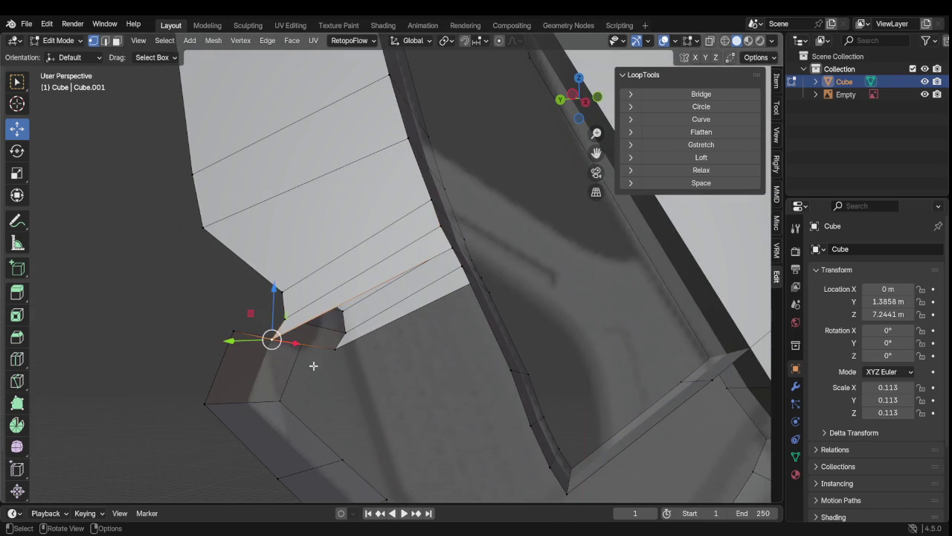
{"action": "left_click", "coordinate": [346, 457], "text": "shift"}
{"action": "left_click", "coordinate": [281, 480], "text": "shift"}
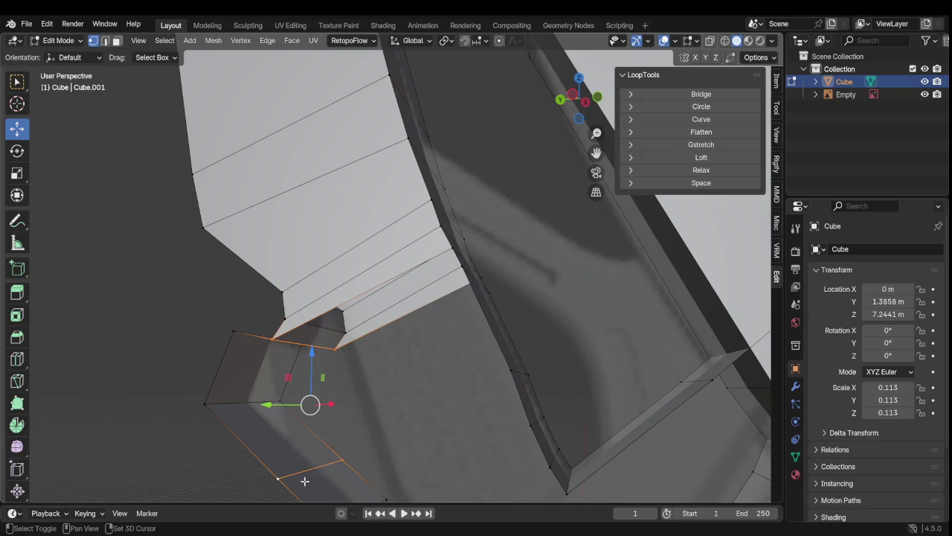
{"action": "left_click", "coordinate": [317, 463], "text": "shift"}
{"action": "mouse_move", "coordinate": [412, 457]}
{"action": "middle_mouse_down"}
{"action": "mouse_move", "coordinate": [463, 454]}
{"action": "mouse_move", "coordinate": [414, 454]}
{"action": "mouse_move", "coordinate": [410, 444]}
{"action": "mouse_move", "coordinate": [438, 443]}
{"action": "mouse_move", "coordinate": [427, 457]}
{"action": "mouse_move", "coordinate": [392, 454]}
{"action": "mouse_move", "coordinate": [410, 430]}
{"action": "mouse_move", "coordinate": [473, 453]}
{"action": "mouse_move", "coordinate": [362, 466]}
{"action": "mouse_move", "coordinate": [404, 434]}
{"action": "mouse_move", "coordinate": [506, 438]}
{"action": "mouse_move", "coordinate": [475, 455]}
{"action": "mouse_move", "coordinate": [417, 459]}
{"action": "mouse_move", "coordinate": [387, 440]}
{"action": "mouse_move", "coordinate": [427, 412]}
{"action": "mouse_move", "coordinate": [436, 335]}
{"action": "middle_mouse_up"}
{"action": "left_click", "coordinate": [496, 286]}
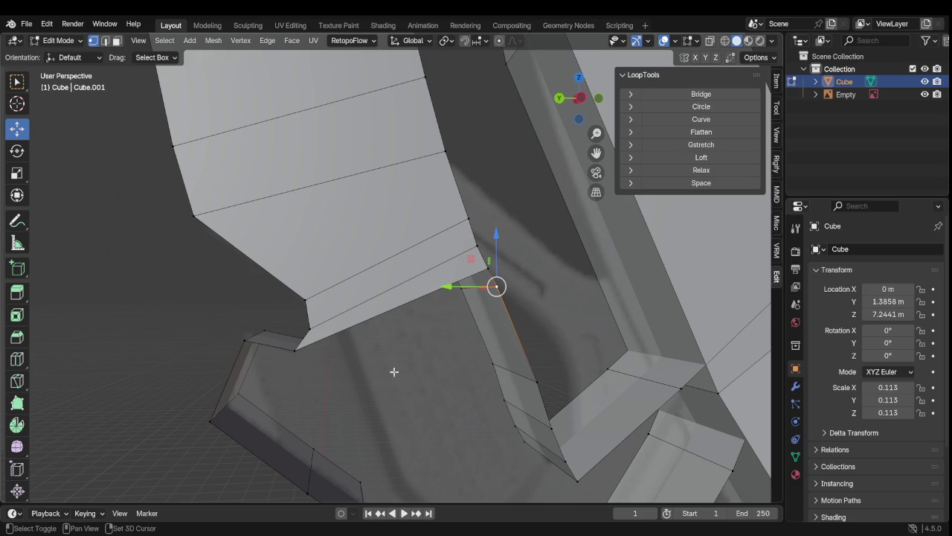
{"action": "left_click", "coordinate": [484, 267], "text": "shift"}
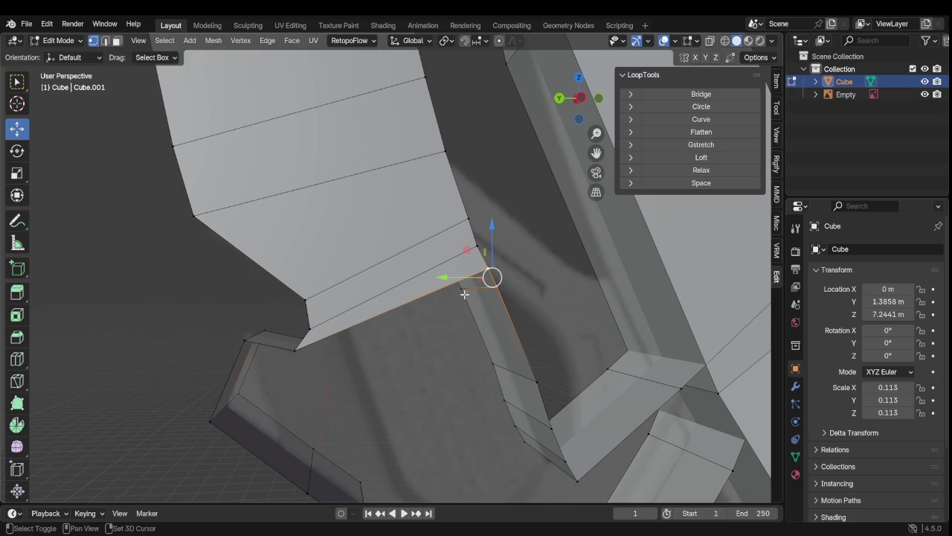
{"action": "left_click", "coordinate": [462, 289], "text": "shift"}
{"action": "left_click", "coordinate": [492, 296]}
{"action": "left_click", "coordinate": [476, 288], "text": "shift"}
{"action": "mouse_move", "coordinate": [437, 355]}
{"action": "middle_mouse_down"}
{"action": "mouse_move", "coordinate": [395, 330]}
{"action": "mouse_move", "coordinate": [304, 334]}
{"action": "middle_mouse_up"}
{"action": "left_click", "coordinate": [240, 316], "text": "shift"}
{"action": "left_click", "coordinate": [259, 348], "text": "shift"}
{"action": "key", "text": "f"}
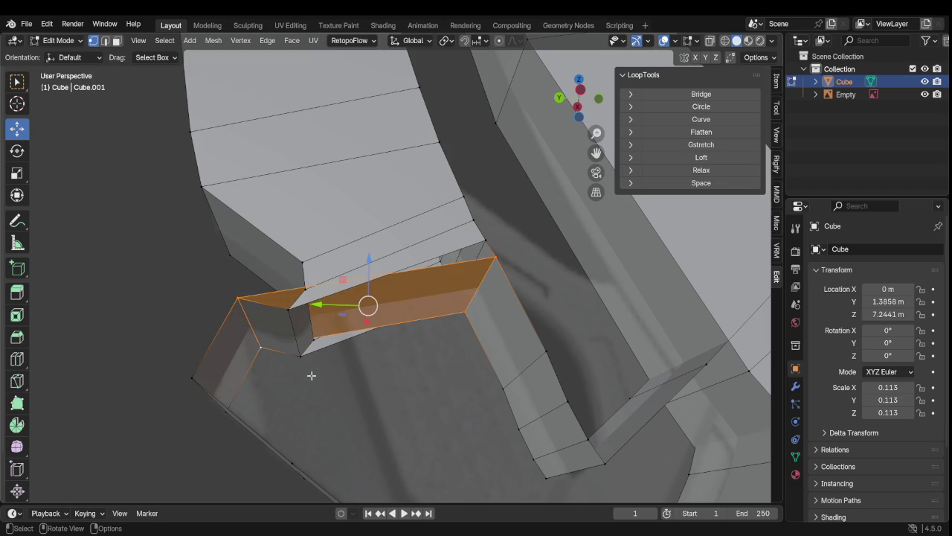
{"action": "key", "text": "ctrl+z"}
{"action": "left_click", "coordinate": [238, 299], "text": "shift"}
{"action": "left_click", "coordinate": [261, 347], "text": "shift"}
{"action": "left_click", "coordinate": [284, 320], "text": "shift"}
{"action": "left_click", "coordinate": [300, 365], "text": "shift"}
{"action": "mouse_move", "coordinate": [310, 367]}
{"action": "middle_mouse_down"}
{"action": "mouse_move", "coordinate": [291, 380]}
{"action": "mouse_move", "coordinate": [335, 379]}
{"action": "mouse_move", "coordinate": [312, 330]}
{"action": "mouse_move", "coordinate": [325, 325]}
{"action": "middle_mouse_up"}
{"action": "key", "text": "f"}
{"action": "key", "text": "ctrl+z"}
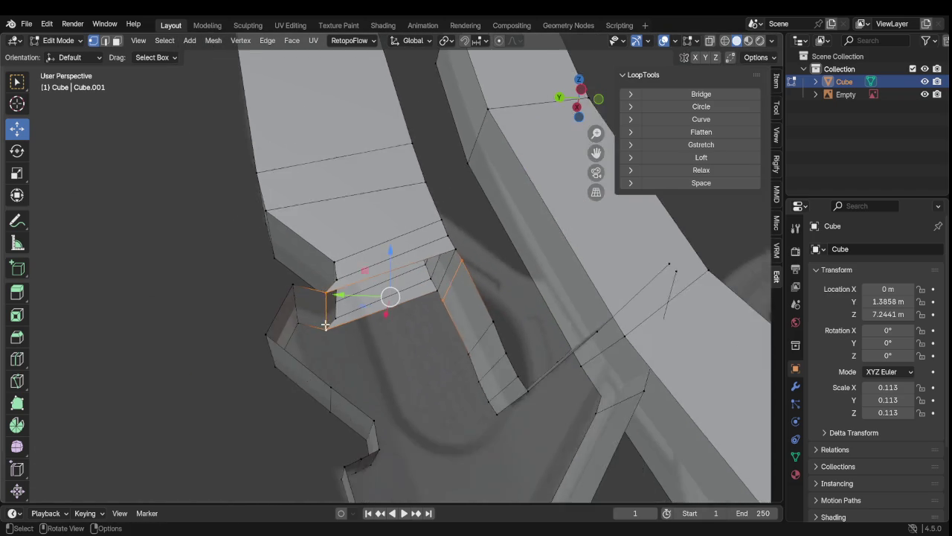
{"action": "scroll", "coordinate": [325, 334], "scroll_direction": "down", "scroll_amount": 5}
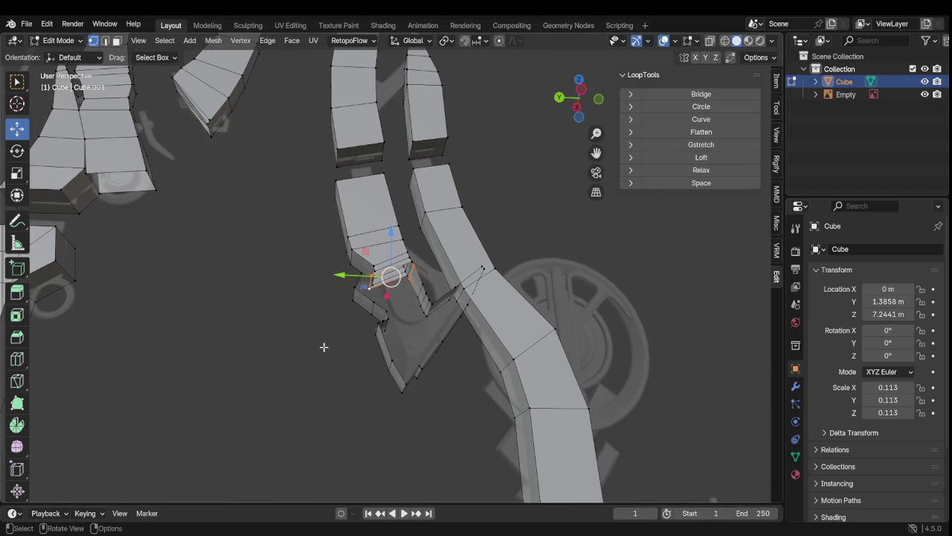
{"action": "mouse_move", "coordinate": [376, 353]}
{"action": "middle_mouse_down"}
{"action": "mouse_move", "coordinate": [317, 417]}
{"action": "mouse_move", "coordinate": [421, 360]}
{"action": "middle_mouse_up"}
{"action": "scroll", "coordinate": [317, 416], "scroll_direction": "up", "scroll_amount": 3}
{"action": "scroll", "coordinate": [421, 360], "scroll_direction": "up", "scroll_amount": 3}
{"action": "mouse_move", "coordinate": [402, 397]}
{"action": "middle_mouse_down"}
{"action": "mouse_move", "coordinate": [390, 381]}
{"action": "mouse_move", "coordinate": [321, 379]}
{"action": "mouse_move", "coordinate": [404, 357]}
{"action": "mouse_move", "coordinate": [434, 387]}
{"action": "mouse_move", "coordinate": [342, 351]}
{"action": "mouse_move", "coordinate": [482, 332]}
{"action": "mouse_move", "coordinate": [439, 330]}
{"action": "mouse_move", "coordinate": [431, 375]}
{"action": "mouse_move", "coordinate": [397, 380]}
{"action": "mouse_move", "coordinate": [467, 346]}
{"action": "mouse_move", "coordinate": [463, 363]}
{"action": "middle_mouse_up"}
{"action": "left_click", "coordinate": [452, 305]}
{"action": "left_click", "coordinate": [495, 377], "text": "alt+shift"}
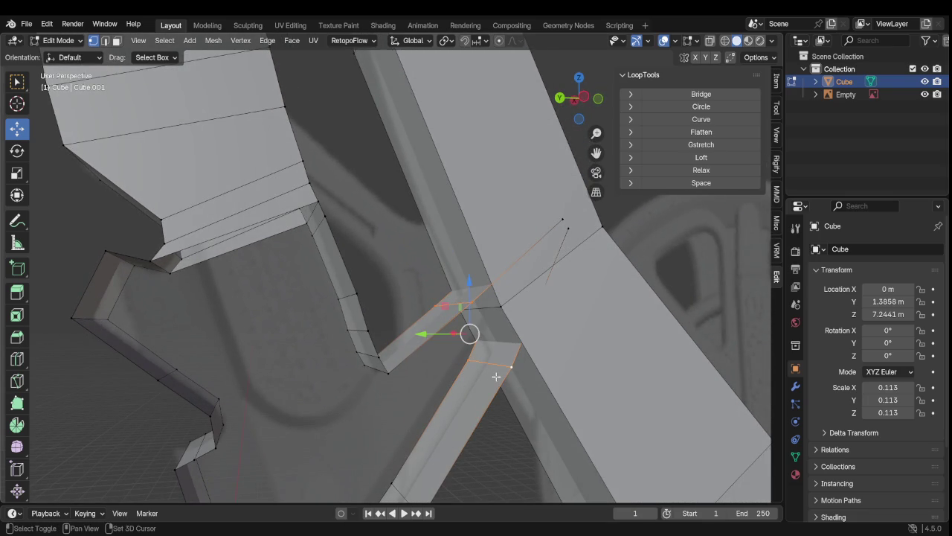
{"action": "left_click", "coordinate": [476, 355], "text": "shift"}
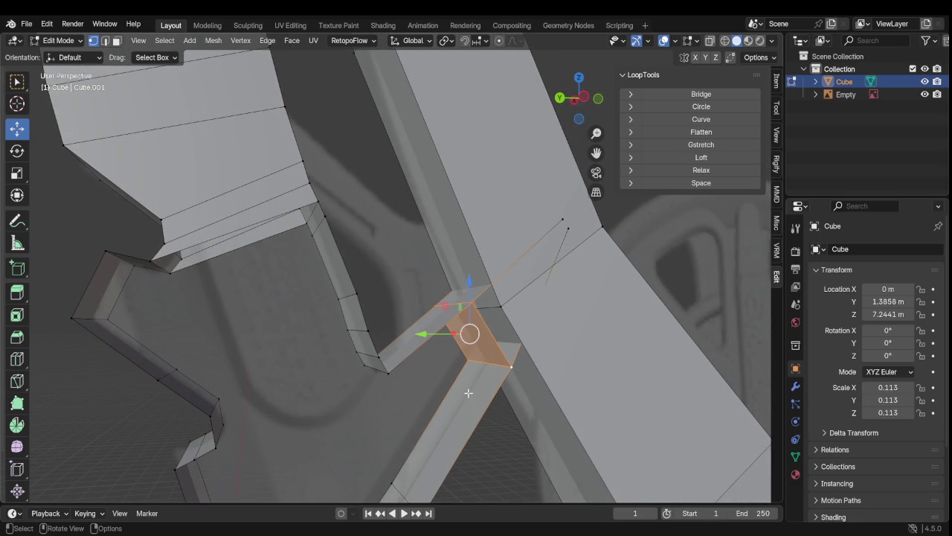
{"action": "mouse_move", "coordinate": [456, 393]}
{"action": "middle_mouse_down"}
{"action": "mouse_move", "coordinate": [411, 344]}
{"action": "mouse_move", "coordinate": [193, 446]}
{"action": "middle_mouse_up"}
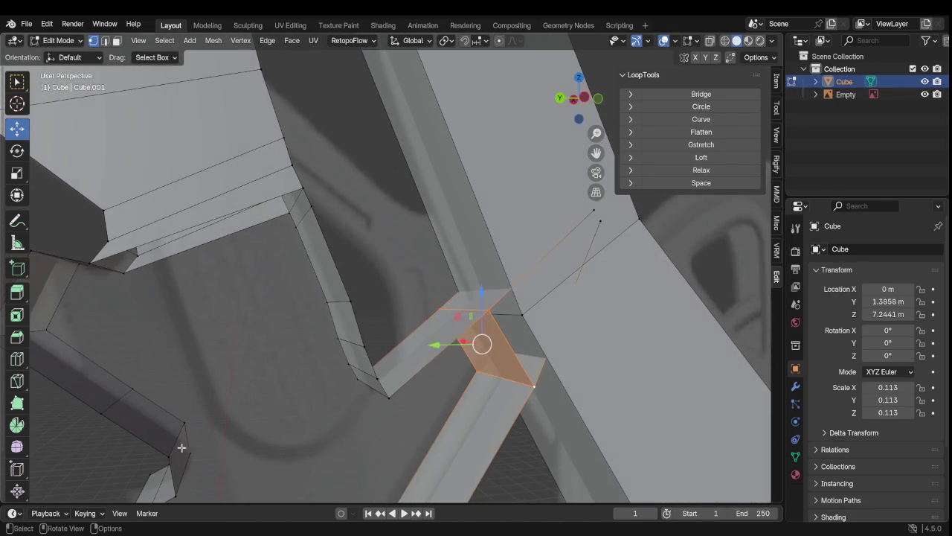
{"action": "left_click", "coordinate": [176, 450]}
{"action": "left_click", "coordinate": [199, 416], "text": "shift"}
{"action": "mouse_move", "coordinate": [308, 359]}
{"action": "middle_mouse_down"}
{"action": "mouse_move", "coordinate": [356, 371]}
{"action": "mouse_move", "coordinate": [319, 341]}
{"action": "middle_mouse_up"}
{"action": "left_click", "coordinate": [340, 344], "text": "shift"}
{"action": "left_click", "coordinate": [415, 326], "text": "shift"}
{"action": "left_click", "coordinate": [407, 346], "text": "shift"}
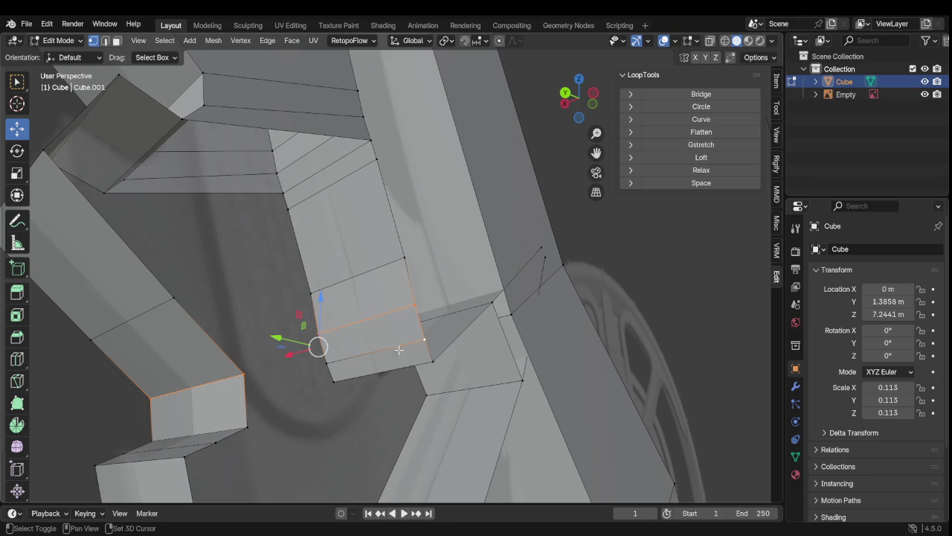
{"action": "left_click", "coordinate": [333, 363], "text": "shift"}
{"action": "mouse_move", "coordinate": [336, 365]}
{"action": "middle_mouse_down"}
{"action": "mouse_move", "coordinate": [244, 421]}
{"action": "mouse_move", "coordinate": [264, 431]}
{"action": "mouse_move", "coordinate": [230, 466]}
{"action": "mouse_move", "coordinate": [233, 395]}
{"action": "mouse_move", "coordinate": [277, 390]}
{"action": "mouse_move", "coordinate": [255, 365]}
{"action": "mouse_move", "coordinate": [250, 383]}
{"action": "mouse_move", "coordinate": [288, 364]}
{"action": "mouse_move", "coordinate": [249, 366]}
{"action": "middle_mouse_up"}
{"action": "mouse_move", "coordinate": [180, 344]}
{"action": "middle_mouse_down"}
{"action": "mouse_move", "coordinate": [306, 359]}
{"action": "mouse_move", "coordinate": [225, 366]}
{"action": "mouse_move", "coordinate": [229, 372]}
{"action": "mouse_move", "coordinate": [276, 344]}
{"action": "mouse_move", "coordinate": [325, 344]}
{"action": "mouse_move", "coordinate": [258, 362]}
{"action": "mouse_move", "coordinate": [344, 379]}
{"action": "mouse_move", "coordinate": [325, 408]}
{"action": "mouse_move", "coordinate": [305, 393]}
{"action": "mouse_move", "coordinate": [310, 382]}
{"action": "middle_mouse_up"}
{"action": "scroll", "coordinate": [311, 366], "scroll_direction": "down", "scroll_amount": 2}
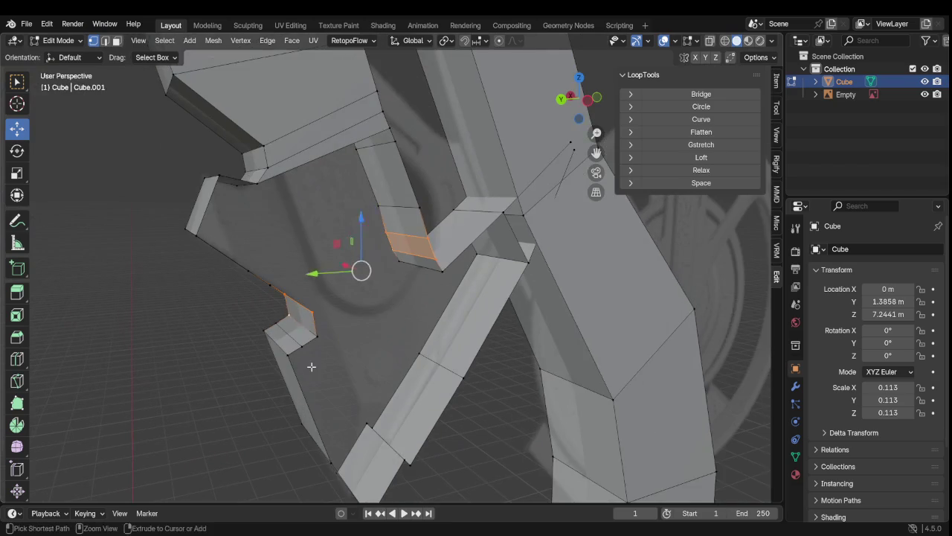
{"action": "scroll", "coordinate": [310, 357], "scroll_direction": "down", "scroll_amount": 2}
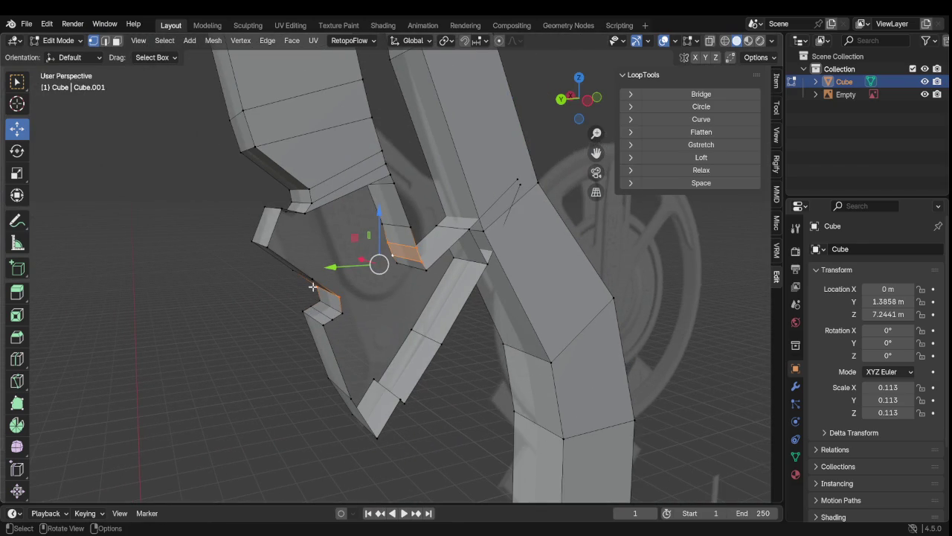
{"action": "scroll", "coordinate": [378, 301], "scroll_direction": "down", "scroll_amount": 1}
{"action": "scroll", "coordinate": [377, 300], "scroll_direction": "down", "scroll_amount": 1}
{"action": "left_click", "coordinate": [682, 340]}
{"action": "scroll", "coordinate": [544, 360], "scroll_direction": "down", "scroll_amount": 1}
{"action": "scroll", "coordinate": [544, 360], "scroll_direction": "up", "scroll_amount": 2}
{"action": "scroll", "coordinate": [493, 360], "scroll_direction": "up", "scroll_amount": 2}
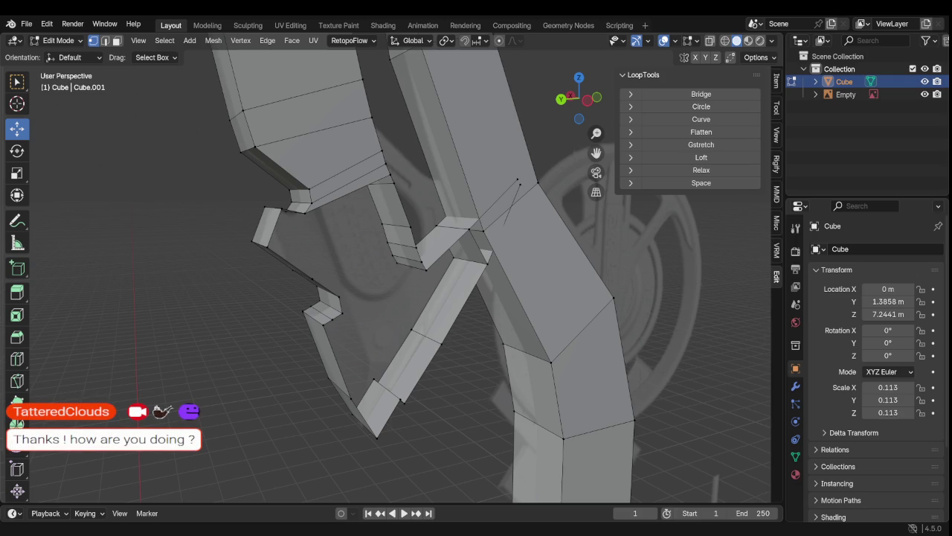
{"action": "scroll", "coordinate": [402, 267], "scroll_direction": "down", "scroll_amount": 3}
Step: Zoom out to see the whole weapon upright, then zoom in on the central joint
{"action": "scroll", "coordinate": [401, 268], "scroll_direction": "down", "scroll_amount": 4}
{"action": "scroll", "coordinate": [401, 268], "scroll_direction": "down", "scroll_amount": 2}
{"action": "middle_click_drag", "start_coordinate": [395, 350], "coordinate": [369, 328]}
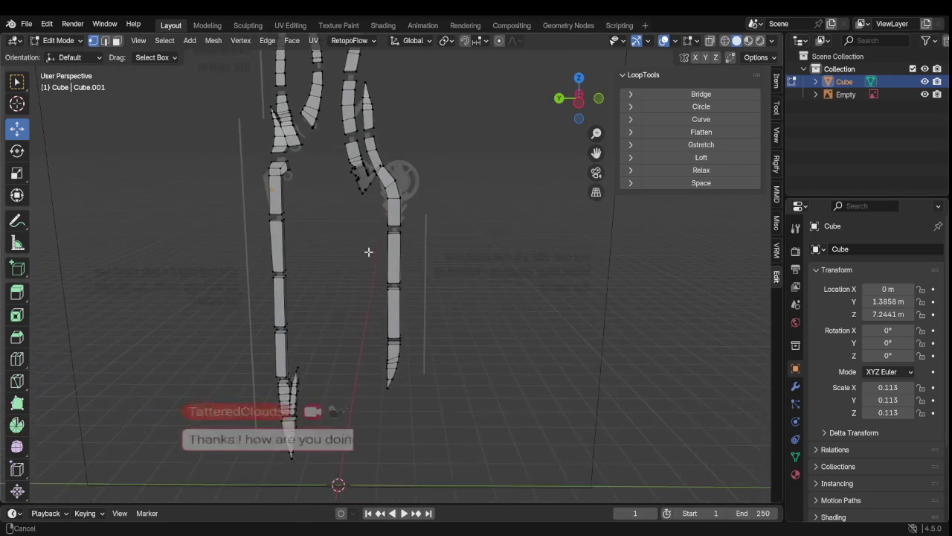
{"action": "scroll", "coordinate": [369, 328], "scroll_direction": "up", "scroll_amount": 1}
{"action": "scroll", "coordinate": [385, 293], "scroll_direction": "up", "scroll_amount": 2}
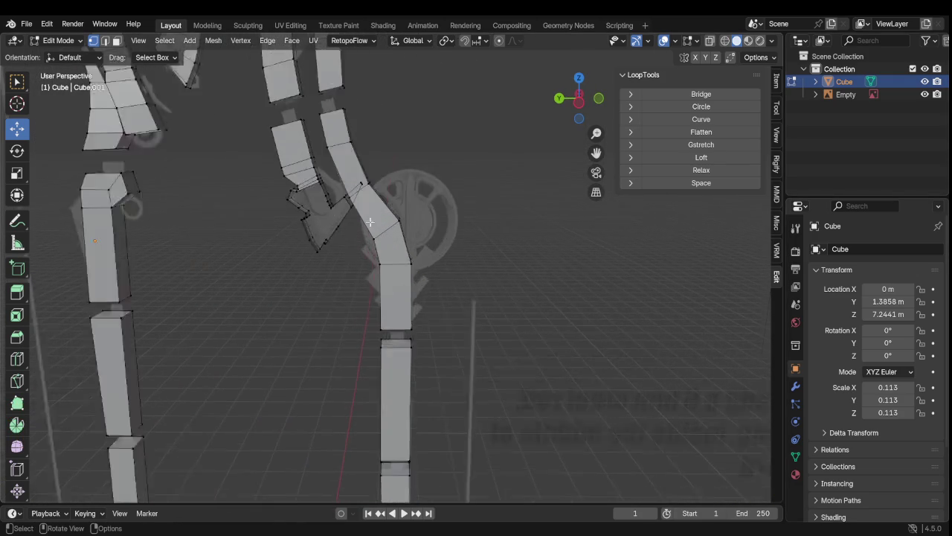
{"action": "scroll", "coordinate": [385, 290], "scroll_direction": "up", "scroll_amount": 2}
{"action": "scroll", "coordinate": [379, 267], "scroll_direction": "up", "scroll_amount": 2}
{"action": "scroll", "coordinate": [389, 265], "scroll_direction": "up", "scroll_amount": 3}
{"action": "mouse_move", "coordinate": [389, 164]}
{"action": "middle_mouse_down"}
{"action": "mouse_move", "coordinate": [404, 191]}
{"action": "mouse_move", "coordinate": [489, 170]}
{"action": "mouse_move", "coordinate": [330, 217]}
{"action": "middle_mouse_up"}
Step: Select the vertices around the wedge gap beside the diagonal beam and fill a quad face
{"action": "left_click", "coordinate": [338, 257]}
{"action": "mouse_move", "coordinate": [338, 257]}
{"action": "middle_mouse_down"}
{"action": "mouse_move", "coordinate": [309, 264]}
{"action": "mouse_move", "coordinate": [295, 155]}
{"action": "middle_mouse_up"}
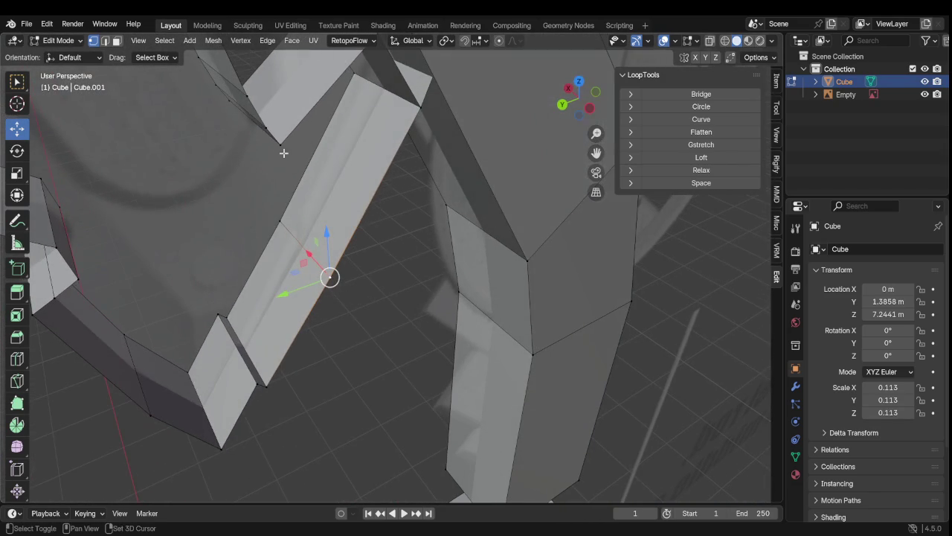
{"action": "left_click", "coordinate": [286, 145], "text": "shift"}
{"action": "mouse_move", "coordinate": [329, 162]}
{"action": "middle_mouse_down", "text": "shift"}
{"action": "mouse_move", "coordinate": [308, 240]}
{"action": "mouse_move", "coordinate": [316, 198]}
{"action": "mouse_move", "coordinate": [363, 96]}
{"action": "middle_mouse_up", "text": "shift"}
{"action": "left_click", "coordinate": [362, 89], "text": "shift"}
{"action": "left_click", "coordinate": [398, 161], "text": "shift"}
{"action": "key", "text": "f"}
{"action": "mouse_move", "coordinate": [264, 214]}
{"action": "middle_mouse_down"}
{"action": "mouse_move", "coordinate": [450, 219]}
{"action": "mouse_move", "coordinate": [392, 226]}
{"action": "mouse_move", "coordinate": [382, 185]}
{"action": "mouse_move", "coordinate": [402, 210]}
{"action": "mouse_move", "coordinate": [373, 176]}
{"action": "middle_mouse_up"}
Step: Fill a face from four edges bridging the upper block and the diagonal strip
{"action": "left_click", "coordinate": [355, 142]}
{"action": "left_click", "coordinate": [355, 247], "text": "shift"}
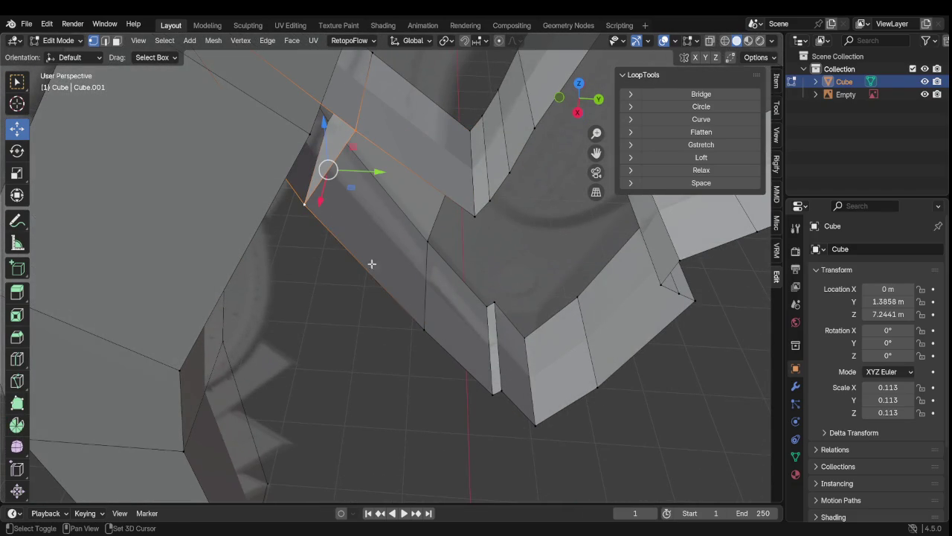
{"action": "left_click", "coordinate": [434, 278], "text": "shift"}
{"action": "left_click", "coordinate": [468, 215], "text": "shift"}
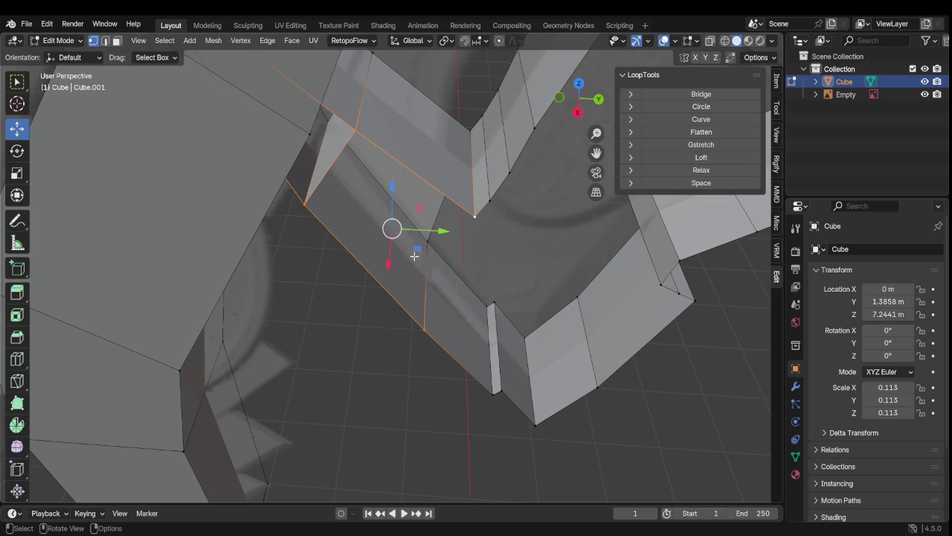
{"action": "key", "text": "f"}
Step: Fill a second face between two facing edges across the joint gap
{"action": "mouse_move", "coordinate": [414, 255]}
{"action": "middle_mouse_down"}
{"action": "mouse_move", "coordinate": [318, 251]}
{"action": "mouse_move", "coordinate": [392, 242]}
{"action": "middle_mouse_up"}
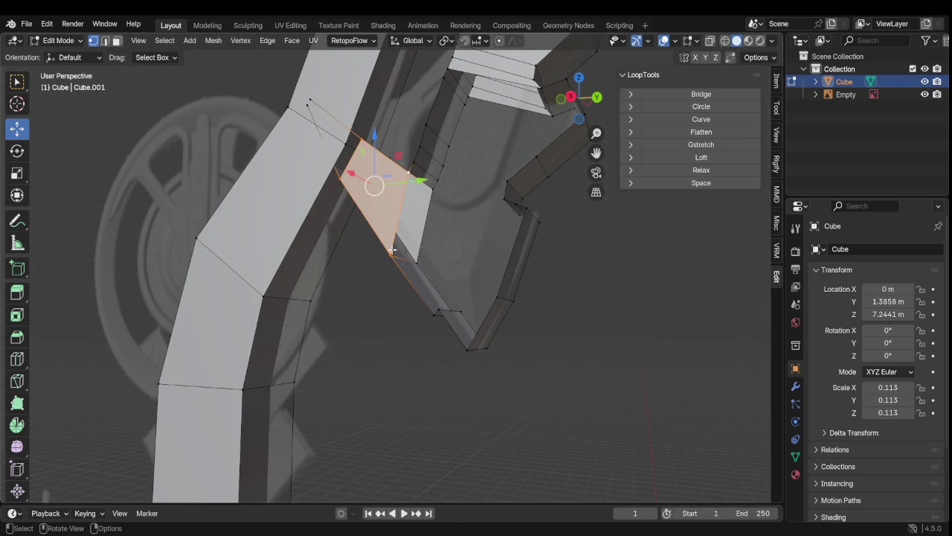
{"action": "mouse_move", "coordinate": [401, 259]}
{"action": "middle_mouse_down"}
{"action": "mouse_move", "coordinate": [463, 316]}
{"action": "mouse_move", "coordinate": [446, 279]}
{"action": "mouse_move", "coordinate": [400, 280]}
{"action": "mouse_move", "coordinate": [473, 289]}
{"action": "mouse_move", "coordinate": [411, 274]}
{"action": "mouse_move", "coordinate": [483, 220]}
{"action": "middle_mouse_up"}
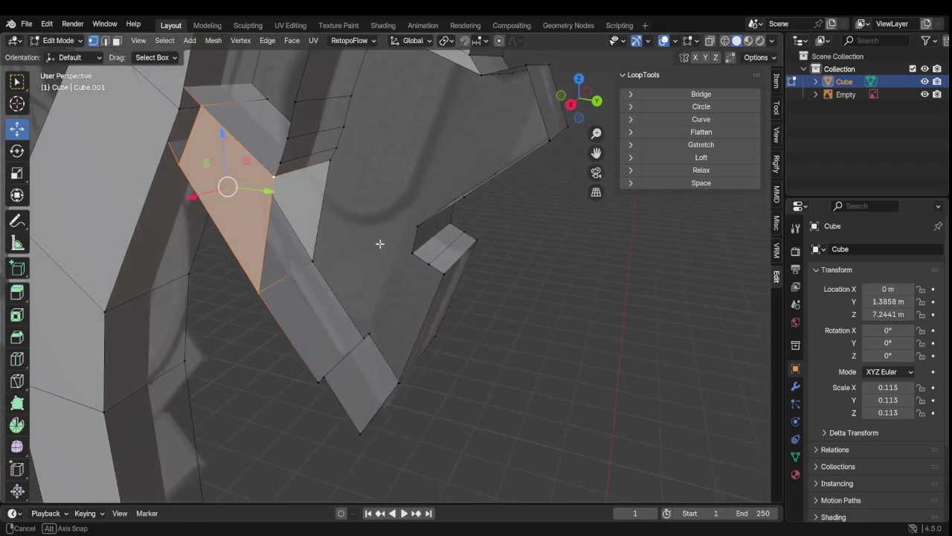
{"action": "left_click", "coordinate": [483, 220]}
{"action": "mouse_move", "coordinate": [472, 206]}
{"action": "middle_mouse_down"}
{"action": "mouse_move", "coordinate": [375, 209]}
{"action": "mouse_move", "coordinate": [274, 154]}
{"action": "middle_mouse_up"}
{"action": "left_click", "coordinate": [278, 152], "text": "shift"}
{"action": "middle_click_drag", "start_coordinate": [337, 147], "coordinate": [288, 135]}
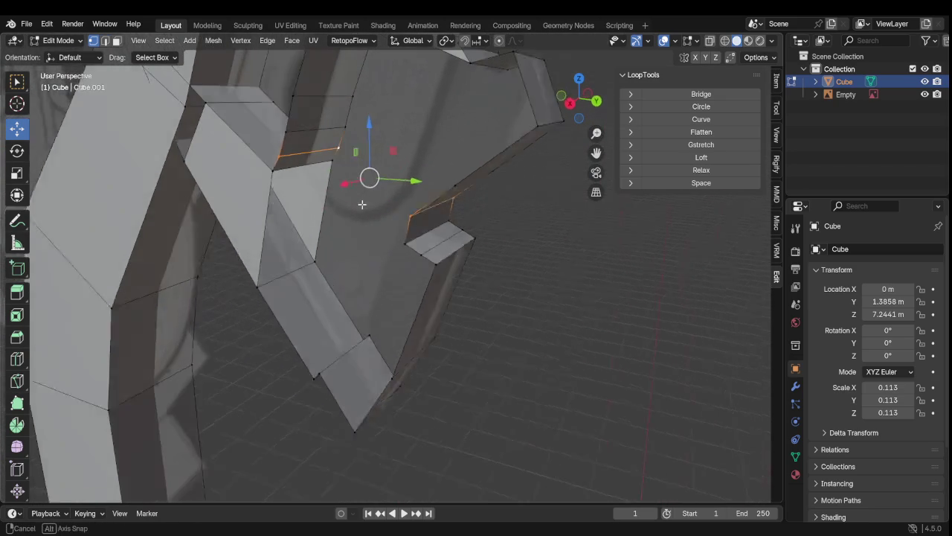
{"action": "key", "text": "f"}
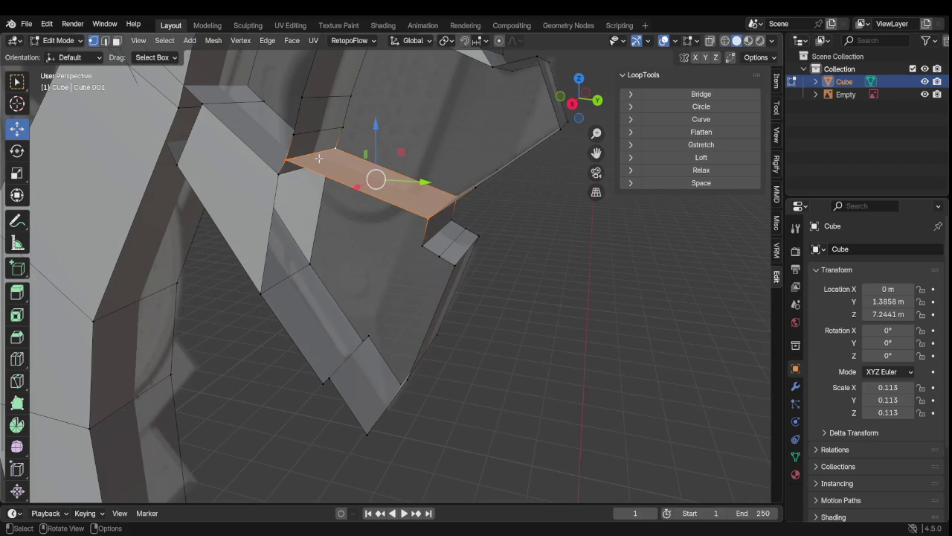
Step: Fill the gap between the facing edges on the right arm
{"action": "left_click", "coordinate": [297, 140]}
{"action": "left_click", "coordinate": [329, 128], "text": "shift"}
{"action": "mouse_move", "coordinate": [416, 196]}
{"action": "middle_mouse_down"}
{"action": "mouse_move", "coordinate": [443, 232]}
{"action": "mouse_move", "coordinate": [516, 187]}
{"action": "middle_mouse_up"}
{"action": "left_click", "coordinate": [511, 197], "text": "alt"}
{"action": "left_click", "coordinate": [514, 249], "text": "shift"}
{"action": "key", "text": "f"}
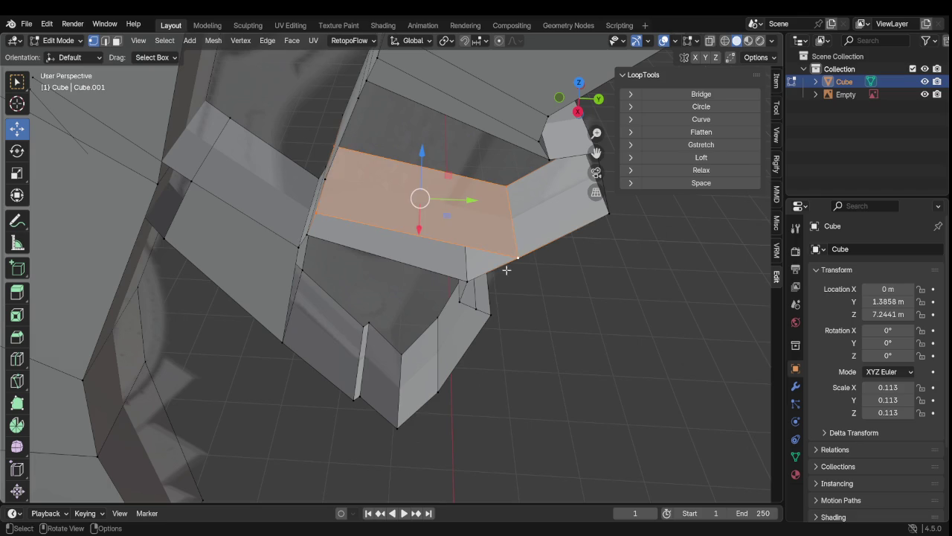
{"action": "mouse_move", "coordinate": [511, 250]}
{"action": "middle_mouse_down"}
{"action": "mouse_move", "coordinate": [446, 183]}
{"action": "mouse_move", "coordinate": [419, 291]}
{"action": "middle_mouse_up"}
{"action": "scroll", "coordinate": [416, 293], "scroll_direction": "up", "scroll_amount": 2}
{"action": "scroll", "coordinate": [402, 283], "scroll_direction": "up", "scroll_amount": 2}
{"action": "mouse_move", "coordinate": [369, 253]}
{"action": "middle_mouse_down"}
{"action": "mouse_move", "coordinate": [327, 210]}
{"action": "mouse_move", "coordinate": [384, 203]}
{"action": "middle_mouse_up"}
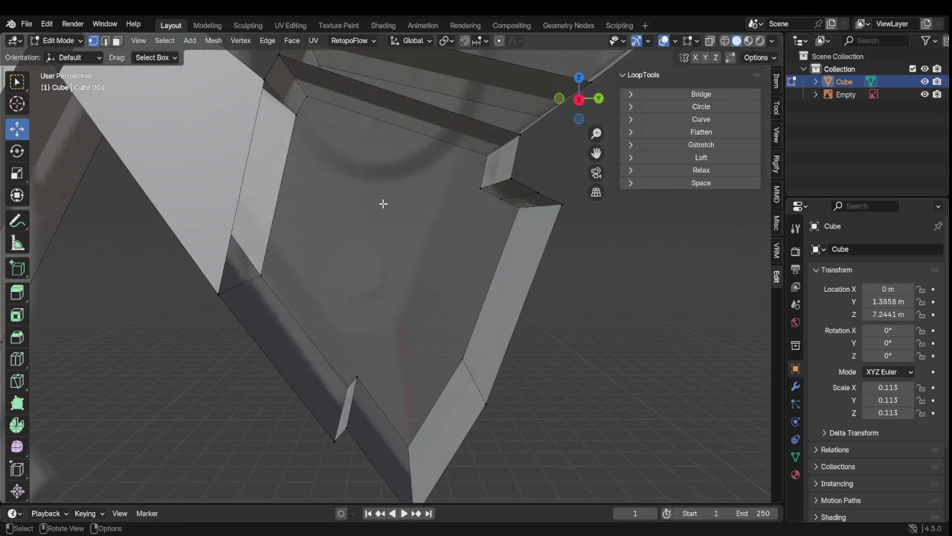
Step: Connect two vertices on the right side of the joint with a new edge
{"action": "left_click", "coordinate": [357, 141], "text": "ctrl"}
{"action": "mouse_move", "coordinate": [358, 140]}
{"action": "middle_mouse_down"}
{"action": "mouse_move", "coordinate": [300, 70]}
{"action": "mouse_move", "coordinate": [315, 221]}
{"action": "mouse_move", "coordinate": [293, 206]}
{"action": "mouse_move", "coordinate": [349, 243]}
{"action": "middle_mouse_up"}
{"action": "left_click", "coordinate": [344, 258]}
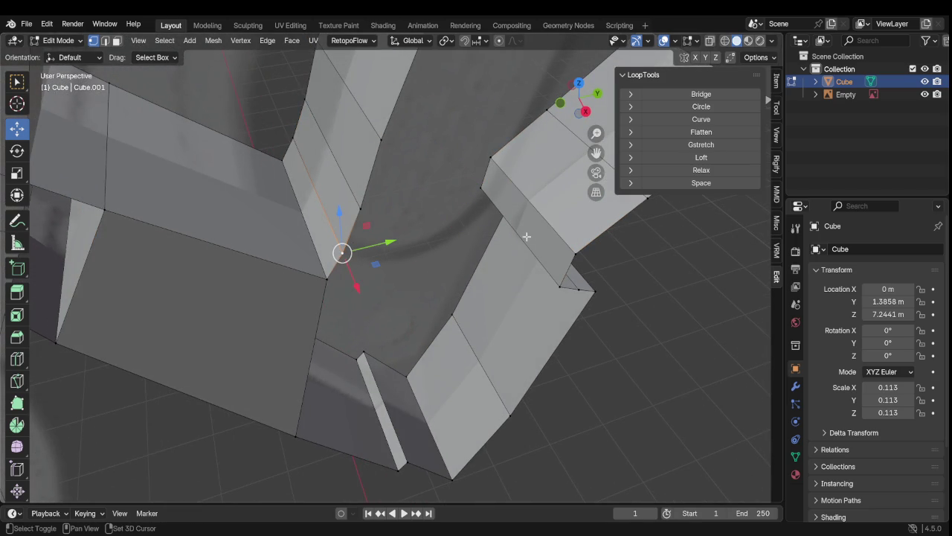
{"action": "left_click", "coordinate": [571, 253], "text": "shift"}
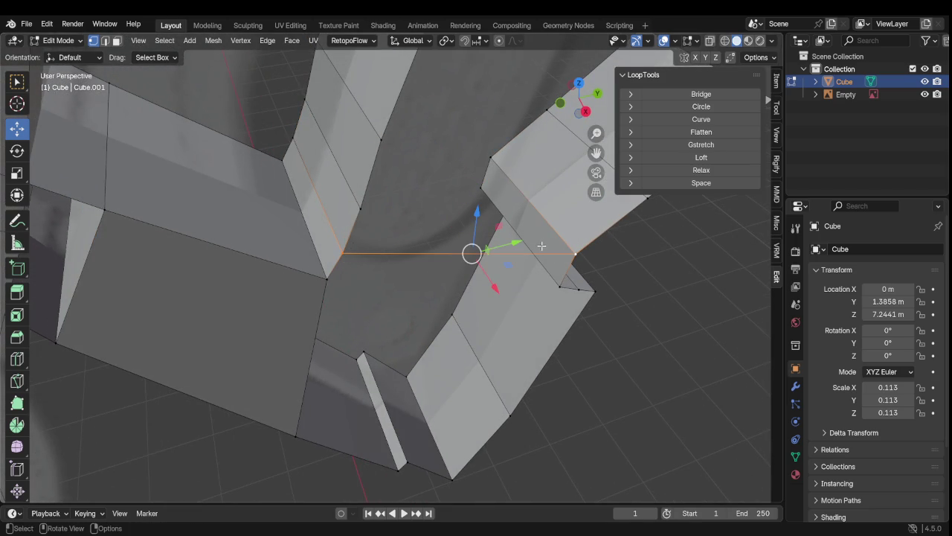
{"action": "mouse_move", "coordinate": [514, 242]}
{"action": "middle_mouse_down"}
{"action": "mouse_move", "coordinate": [432, 202]}
{"action": "mouse_move", "coordinate": [444, 191]}
{"action": "middle_mouse_up"}
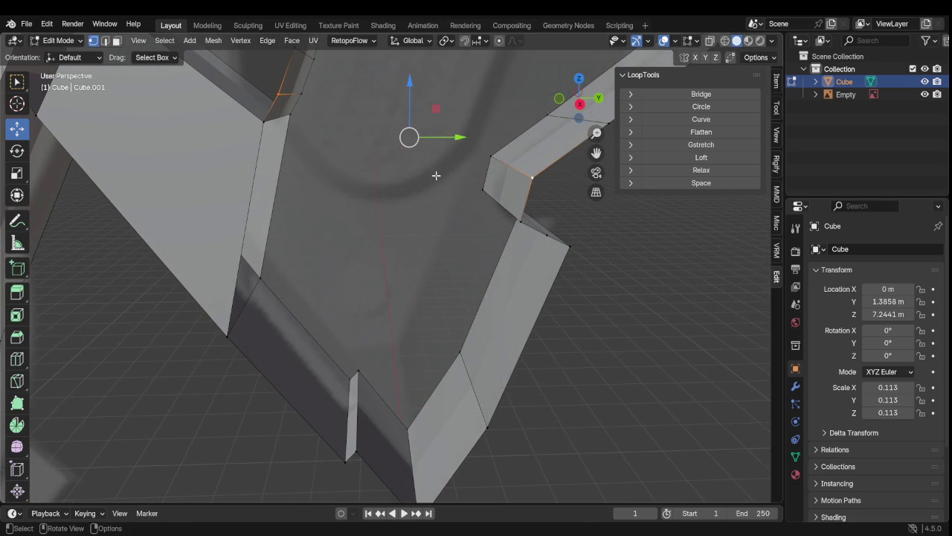
{"action": "left_click", "coordinate": [529, 180], "text": "shift"}
{"action": "left_click", "coordinate": [520, 222], "text": "shift"}
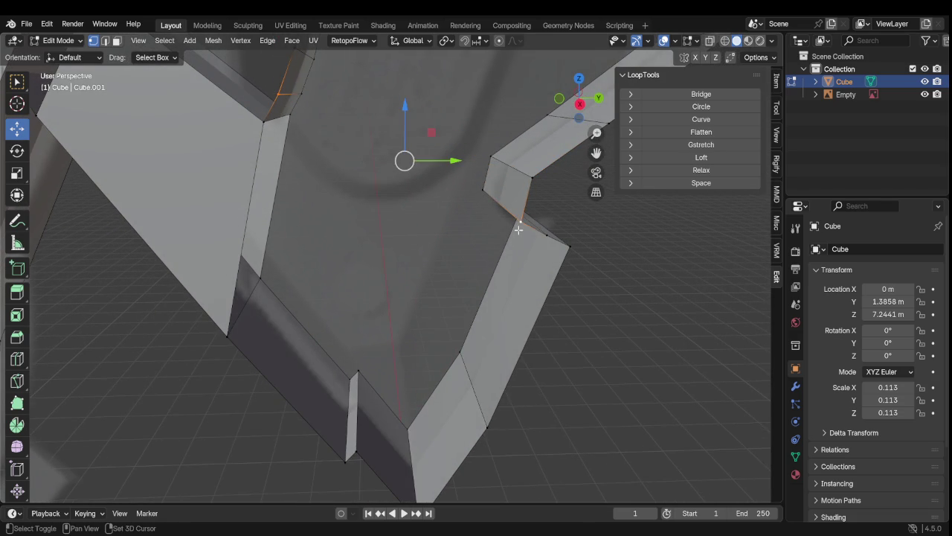
{"action": "key", "text": "j"}
{"action": "mouse_move", "coordinate": [414, 251]}
{"action": "middle_mouse_down"}
{"action": "mouse_move", "coordinate": [380, 255]}
{"action": "mouse_move", "coordinate": [345, 240]}
{"action": "mouse_move", "coordinate": [385, 254]}
{"action": "mouse_move", "coordinate": [371, 235]}
{"action": "middle_mouse_up"}
Step: Select the four corner vertices of the quad between the arms
{"action": "left_click", "coordinate": [279, 117]}
{"action": "mouse_move", "coordinate": [334, 156]}
{"action": "middle_mouse_down"}
{"action": "mouse_move", "coordinate": [350, 171]}
{"action": "mouse_move", "coordinate": [340, 168]}
{"action": "middle_mouse_up"}
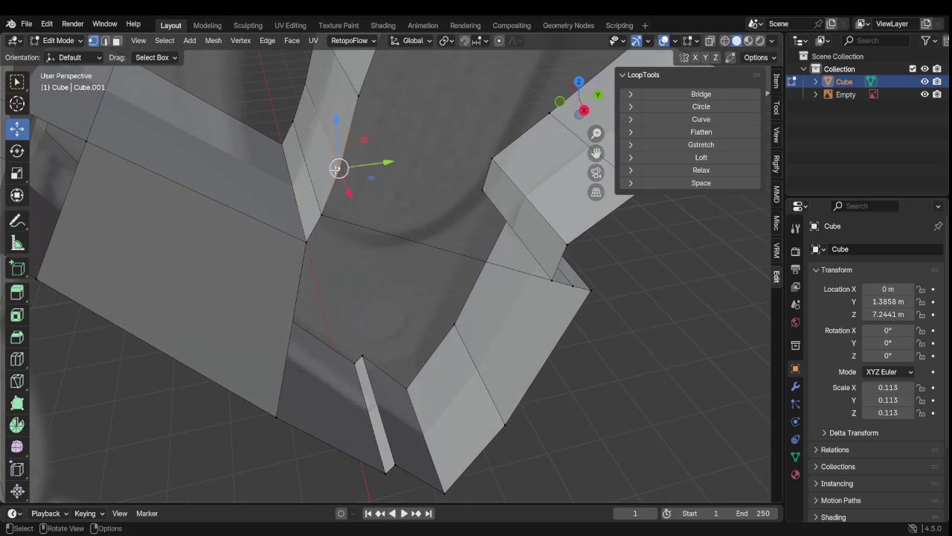
{"action": "left_click", "coordinate": [565, 244], "text": "shift"}
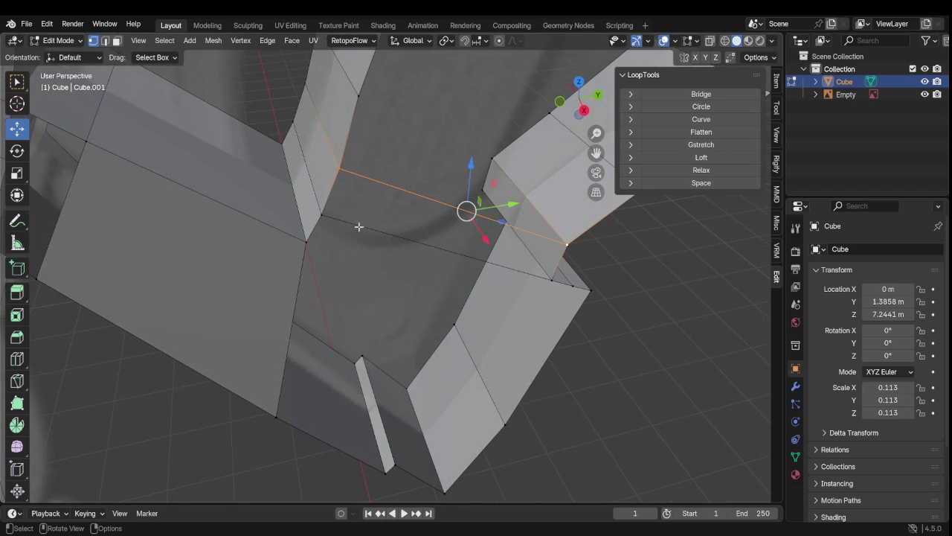
{"action": "left_click", "coordinate": [336, 171]}
{"action": "left_click", "coordinate": [321, 215], "text": "shift"}
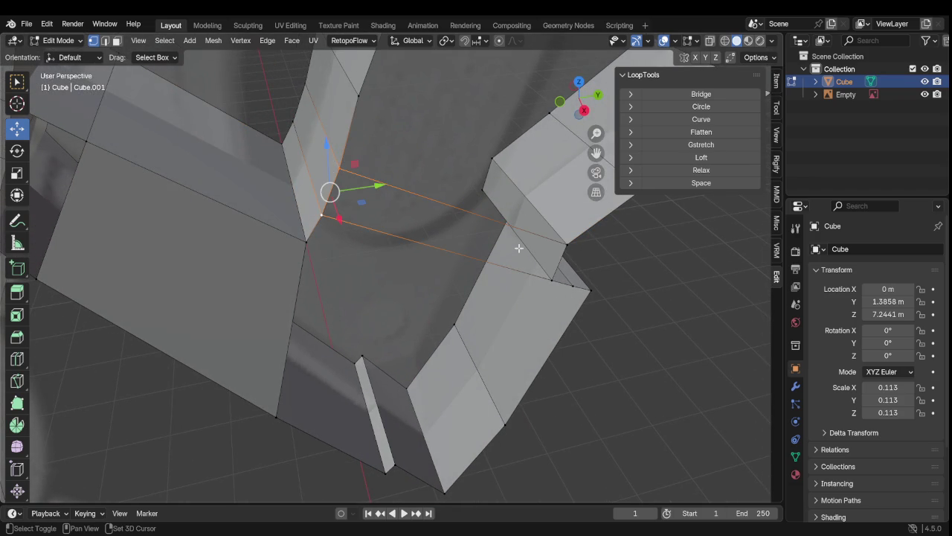
{"action": "left_click", "coordinate": [548, 275], "text": "shift"}
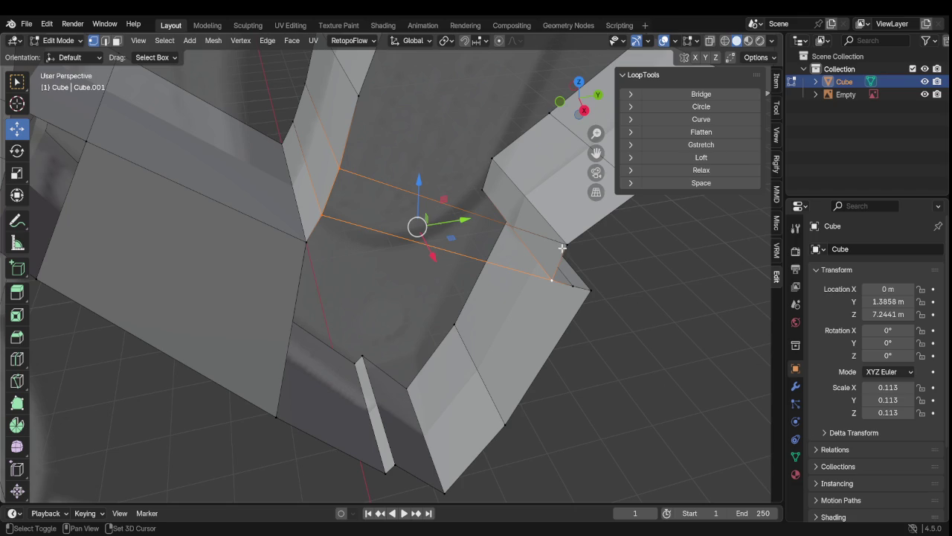
{"action": "left_click", "coordinate": [564, 245], "text": "shift"}
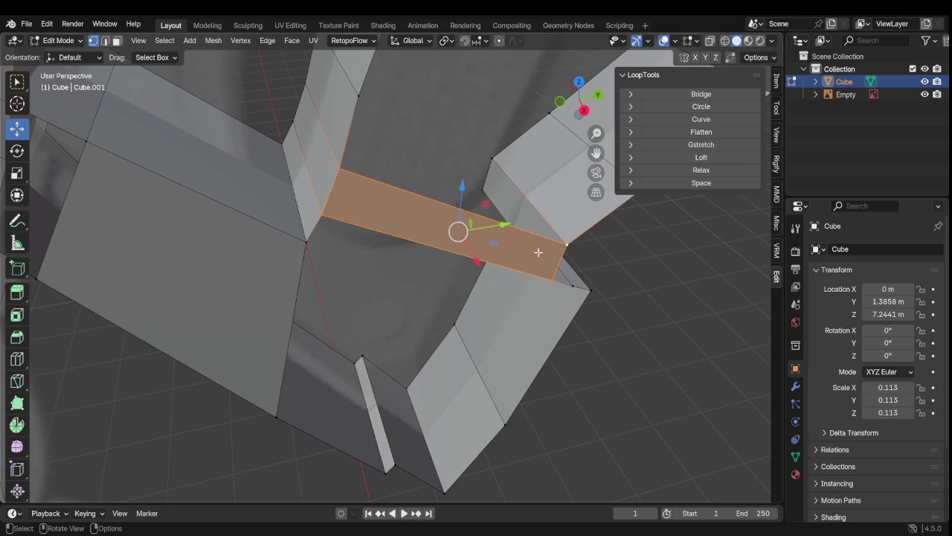
Step: Zoom and orbit out to view the whole weapon mesh
{"action": "scroll", "coordinate": [490, 216], "scroll_direction": "up", "scroll_amount": 2}
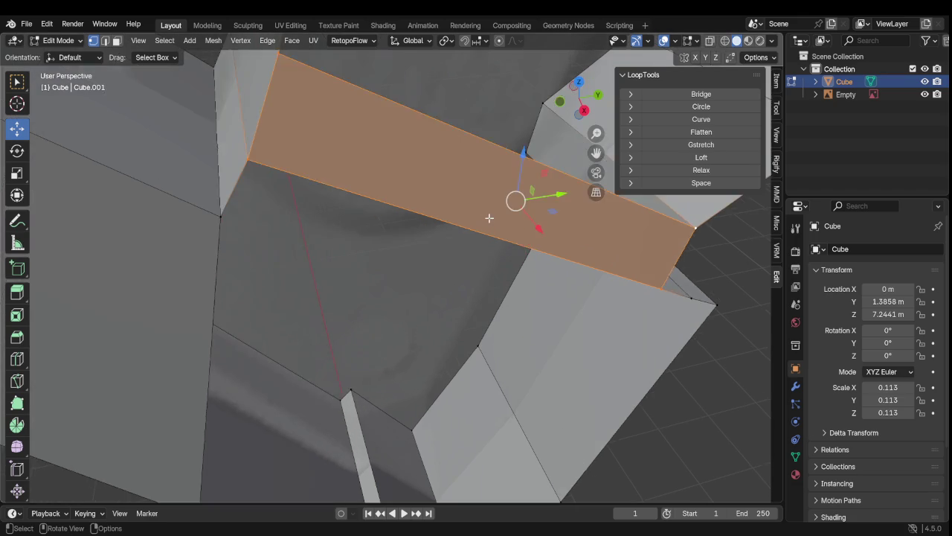
{"action": "scroll", "coordinate": [489, 216], "scroll_direction": "down", "scroll_amount": 3}
{"action": "scroll", "coordinate": [457, 246], "scroll_direction": "down", "scroll_amount": 3}
{"action": "mouse_move", "coordinate": [456, 246]}
{"action": "middle_mouse_down"}
{"action": "mouse_move", "coordinate": [629, 287]}
{"action": "mouse_move", "coordinate": [498, 272]}
{"action": "middle_mouse_up"}
{"action": "scroll", "coordinate": [497, 271], "scroll_direction": "up", "scroll_amount": 2}
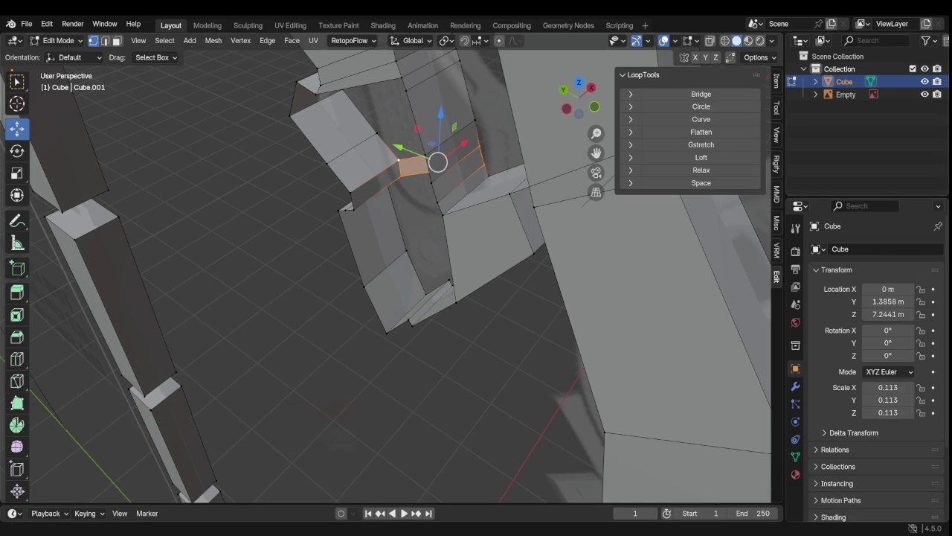
{"action": "middle_click_drag", "start_coordinate": [476, 297], "coordinate": [465, 286]}
{"action": "scroll", "coordinate": [424, 197], "scroll_direction": "down", "scroll_amount": 6}
{"action": "mouse_move", "coordinate": [454, 186]}
{"action": "middle_mouse_down"}
{"action": "mouse_move", "coordinate": [425, 196]}
{"action": "mouse_move", "coordinate": [402, 189]}
{"action": "middle_mouse_up"}
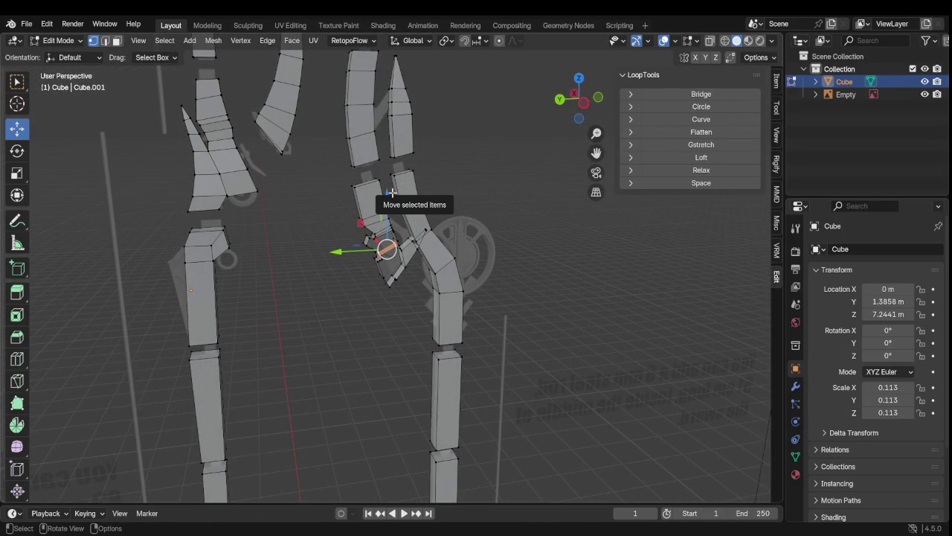
Step: Zoom and orbit in close to the arm piece near the joint
{"action": "scroll", "coordinate": [391, 193], "scroll_direction": "up", "scroll_amount": 8}
{"action": "mouse_move", "coordinate": [391, 193]}
{"action": "middle_mouse_down"}
{"action": "mouse_move", "coordinate": [293, 236]}
{"action": "mouse_move", "coordinate": [244, 234]}
{"action": "mouse_move", "coordinate": [357, 228]}
{"action": "mouse_move", "coordinate": [376, 195]}
{"action": "middle_mouse_up"}
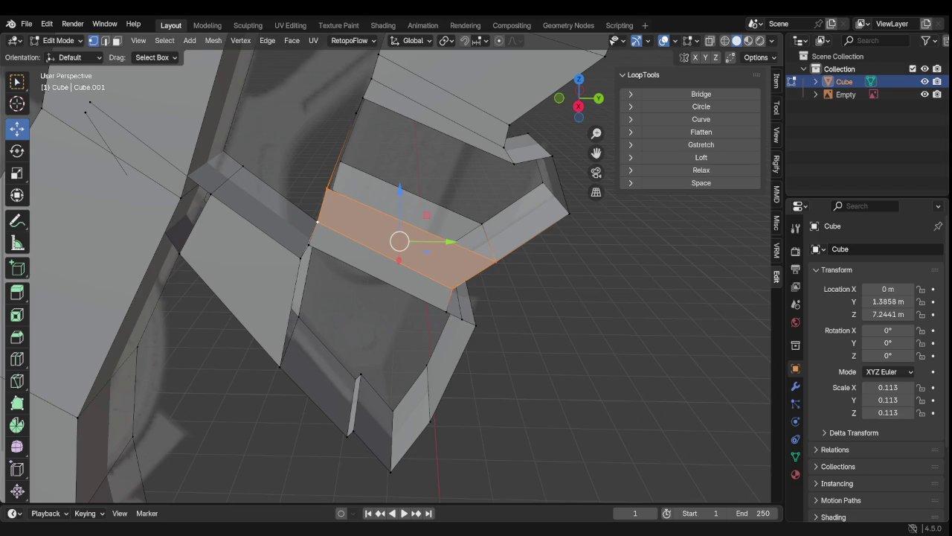
{"action": "scroll", "coordinate": [485, 246], "scroll_direction": "up", "scroll_amount": 3}
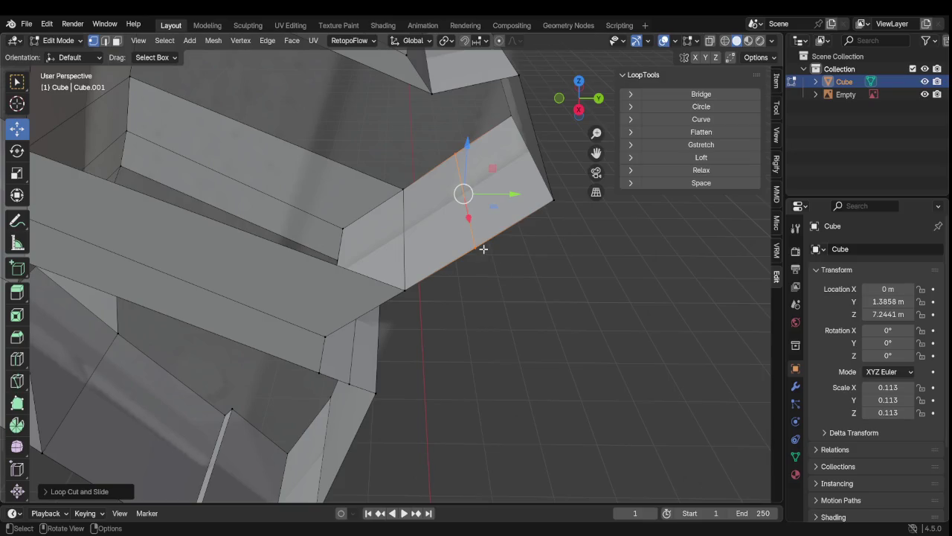
{"action": "left_click", "coordinate": [517, 92], "text": "shift"}
{"action": "left_click", "coordinate": [554, 208], "text": "shift"}
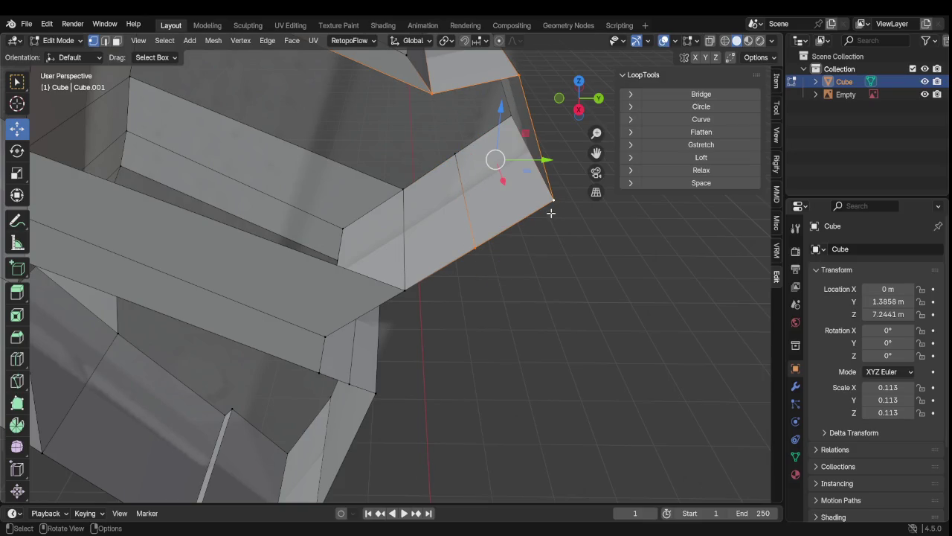
{"action": "middle_click_drag", "start_coordinate": [551, 198], "coordinate": [298, 190]}
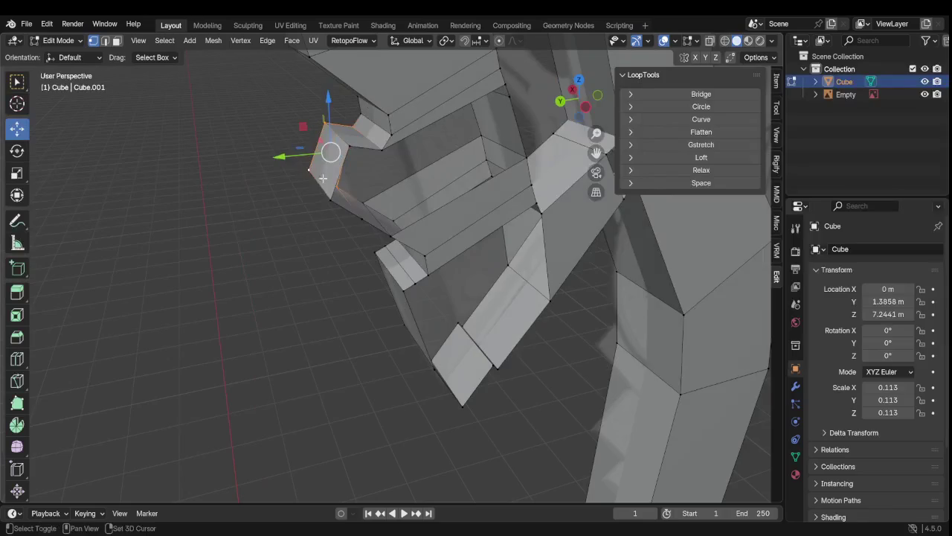
{"action": "middle_click_drag", "start_coordinate": [298, 190], "coordinate": [401, 186]}
{"action": "mouse_move", "coordinate": [398, 125]}
{"action": "middle_mouse_down"}
{"action": "mouse_move", "coordinate": [264, 134]}
{"action": "mouse_move", "coordinate": [298, 144]}
{"action": "mouse_move", "coordinate": [358, 121]}
{"action": "middle_mouse_up"}
{"action": "left_click", "coordinate": [452, 125], "text": "shift"}
{"action": "left_click", "coordinate": [398, 281], "text": "shift"}
{"action": "left_click", "coordinate": [325, 247], "text": "shift"}
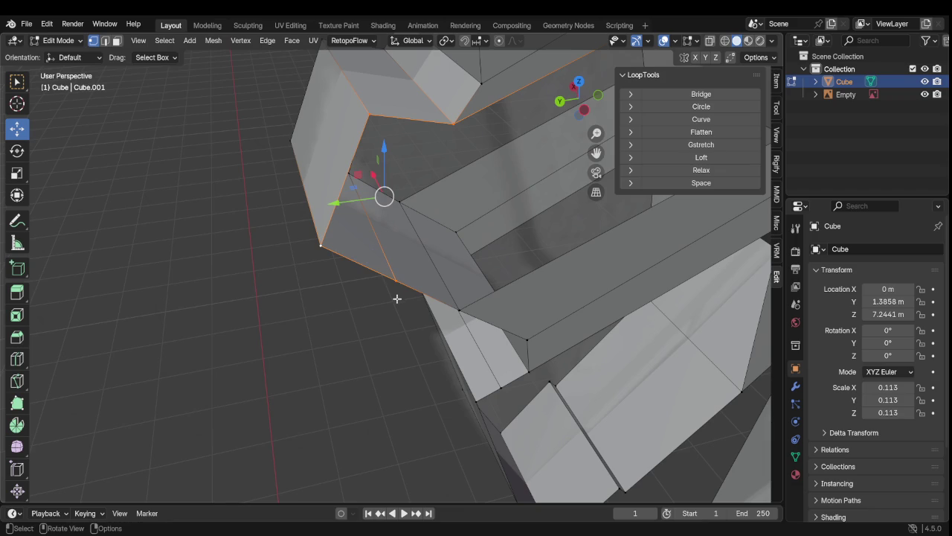
{"action": "mouse_move", "coordinate": [383, 298]}
{"action": "middle_mouse_down"}
{"action": "mouse_move", "coordinate": [357, 293]}
{"action": "mouse_move", "coordinate": [323, 237]}
{"action": "mouse_move", "coordinate": [394, 233]}
{"action": "mouse_move", "coordinate": [548, 265]}
{"action": "mouse_move", "coordinate": [581, 240]}
{"action": "mouse_move", "coordinate": [373, 273]}
{"action": "mouse_move", "coordinate": [347, 227]}
{"action": "mouse_move", "coordinate": [405, 204]}
{"action": "mouse_move", "coordinate": [453, 274]}
{"action": "middle_mouse_up"}
{"action": "left_click", "coordinate": [489, 314]}
{"action": "mouse_move", "coordinate": [489, 313]}
{"action": "middle_mouse_down"}
{"action": "mouse_move", "coordinate": [421, 334]}
{"action": "mouse_move", "coordinate": [429, 315]}
{"action": "mouse_move", "coordinate": [450, 306]}
{"action": "mouse_move", "coordinate": [465, 334]}
{"action": "mouse_move", "coordinate": [444, 342]}
{"action": "mouse_move", "coordinate": [401, 314]}
{"action": "mouse_move", "coordinate": [329, 300]}
{"action": "mouse_move", "coordinate": [357, 291]}
{"action": "mouse_move", "coordinate": [380, 303]}
{"action": "mouse_move", "coordinate": [349, 310]}
{"action": "mouse_move", "coordinate": [459, 340]}
{"action": "mouse_move", "coordinate": [419, 354]}
{"action": "mouse_move", "coordinate": [347, 330]}
{"action": "mouse_move", "coordinate": [362, 329]}
{"action": "mouse_move", "coordinate": [365, 299]}
{"action": "middle_mouse_up"}
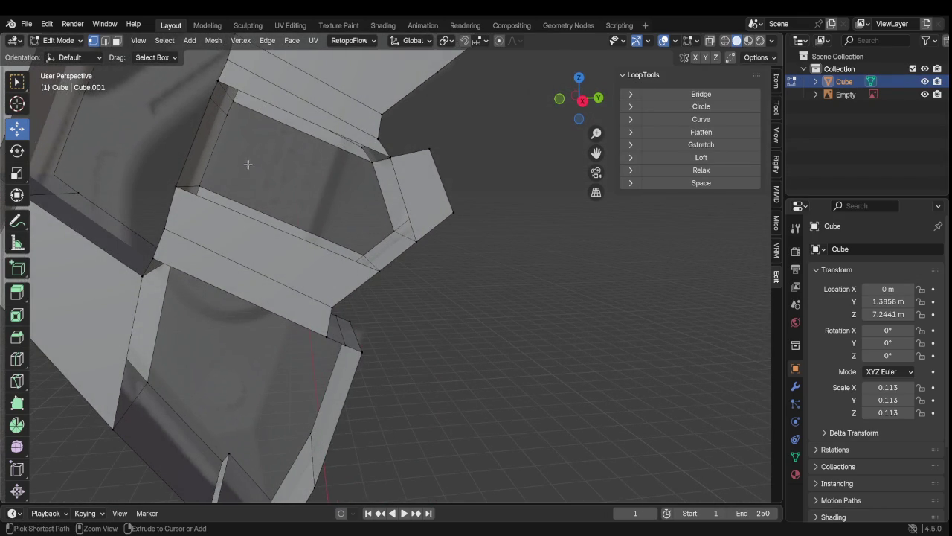
Step: Place the new edge loop across the piece and confirm its position
{"action": "left_click", "coordinate": [211, 151], "text": "alt"}
{"action": "key", "text": "g"}
{"action": "key", "text": "g"}
{"action": "left_click", "coordinate": [208, 150]}
{"action": "middle_click_drag", "start_coordinate": [263, 200], "coordinate": [264, 204]}
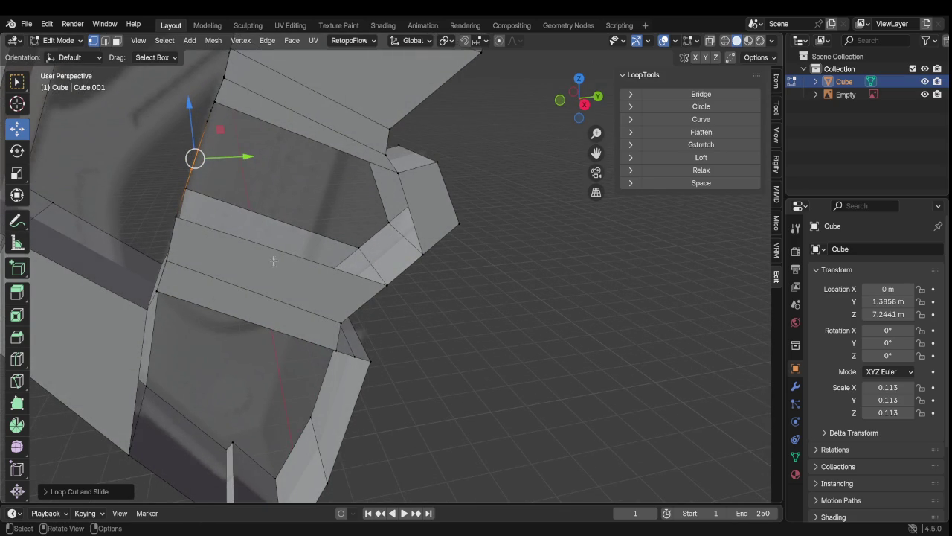
Step: Select the edges and loops bordering the slot inside the joint
{"action": "left_click", "coordinate": [434, 351]}
{"action": "middle_click_drag", "start_coordinate": [417, 358], "coordinate": [409, 338]}
{"action": "left_click", "coordinate": [217, 187]}
{"action": "left_click", "coordinate": [211, 237], "text": "ctrl"}
{"action": "left_click", "coordinate": [437, 255], "text": "ctrl"}
{"action": "left_click", "coordinate": [403, 287], "text": "alt"}
{"action": "left_click", "coordinate": [395, 297], "text": "alt+shift"}
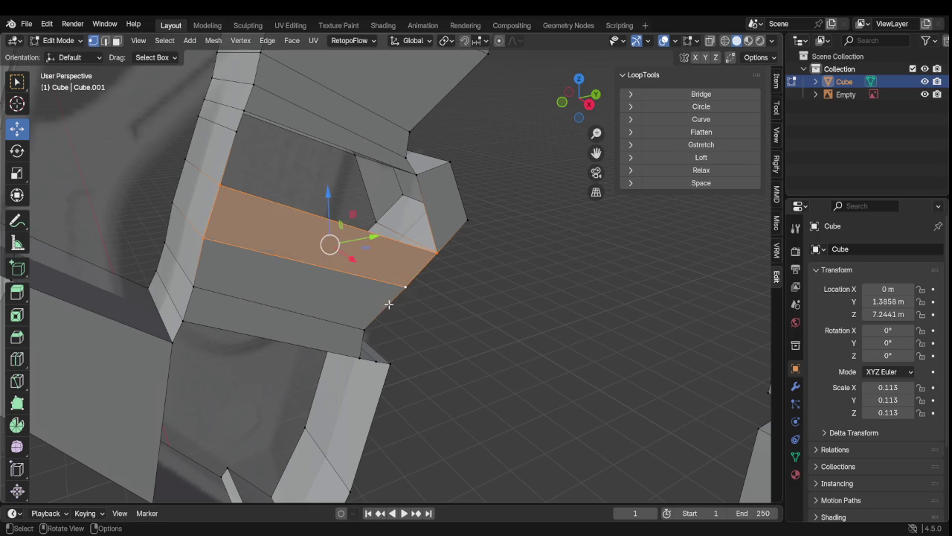
Step: Inspect the selected faces closely and add the upper-left corner vertex
{"action": "mouse_move", "coordinate": [251, 279]}
{"action": "middle_mouse_down"}
{"action": "mouse_move", "coordinate": [403, 292]}
{"action": "mouse_move", "coordinate": [452, 194]}
{"action": "middle_mouse_up"}
{"action": "scroll", "coordinate": [452, 194], "scroll_direction": "up", "scroll_amount": 3}
{"action": "scroll", "coordinate": [449, 223], "scroll_direction": "up", "scroll_amount": 3}
{"action": "mouse_move", "coordinate": [446, 255]}
{"action": "middle_mouse_down"}
{"action": "mouse_move", "coordinate": [397, 282]}
{"action": "mouse_move", "coordinate": [404, 266]}
{"action": "middle_mouse_up"}
{"action": "middle_click_drag", "start_coordinate": [546, 196], "coordinate": [365, 180]}
{"action": "mouse_move", "coordinate": [403, 269]}
{"action": "middle_mouse_down"}
{"action": "mouse_move", "coordinate": [403, 316]}
{"action": "mouse_move", "coordinate": [408, 276]}
{"action": "middle_mouse_up"}
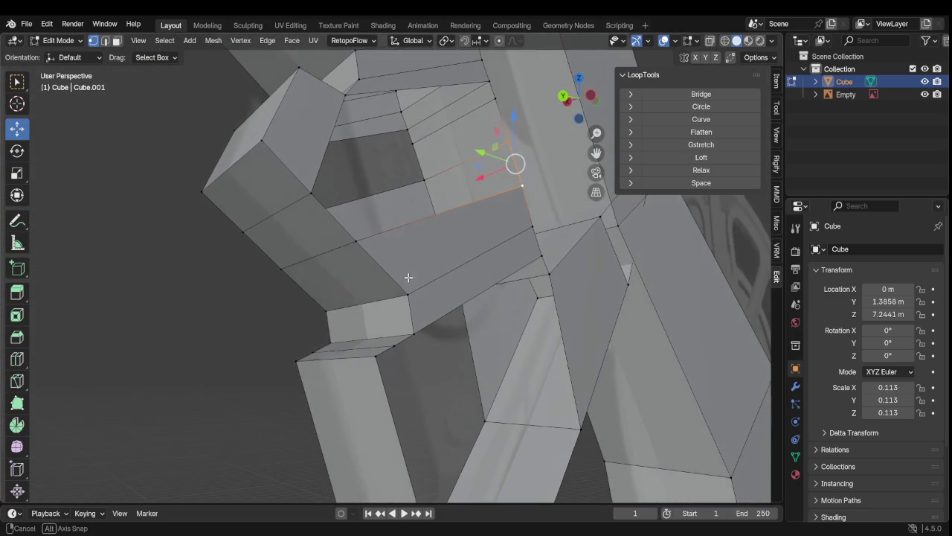
{"action": "left_click", "coordinate": [312, 193], "text": "shift"}
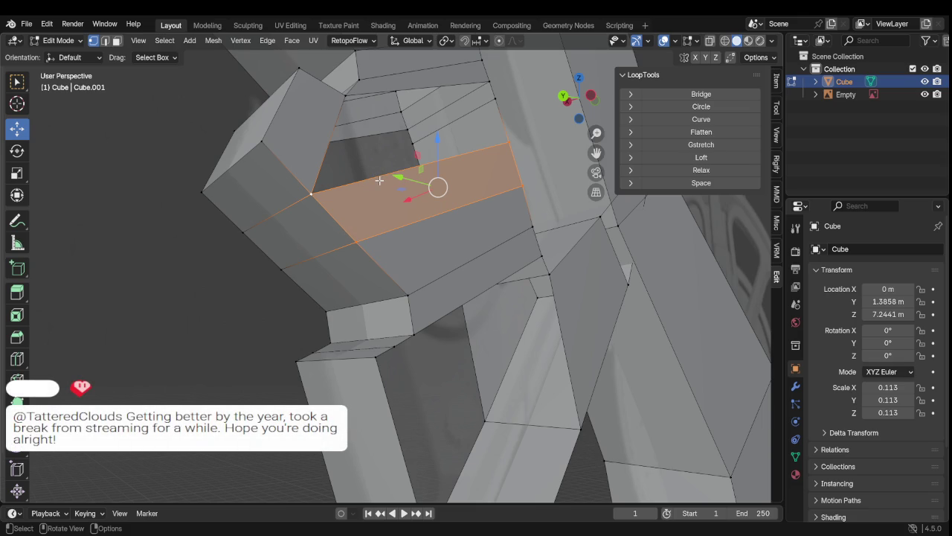
{"action": "scroll", "coordinate": [379, 181], "scroll_direction": "down", "scroll_amount": 1}
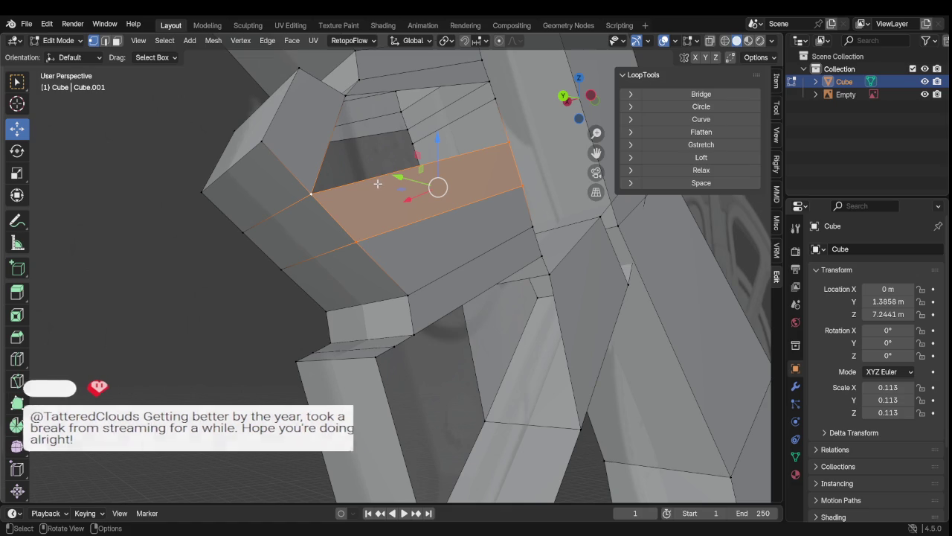
{"action": "scroll", "coordinate": [374, 238], "scroll_direction": "down", "scroll_amount": 2}
{"action": "middle_click_drag", "start_coordinate": [373, 238], "coordinate": [351, 286]}
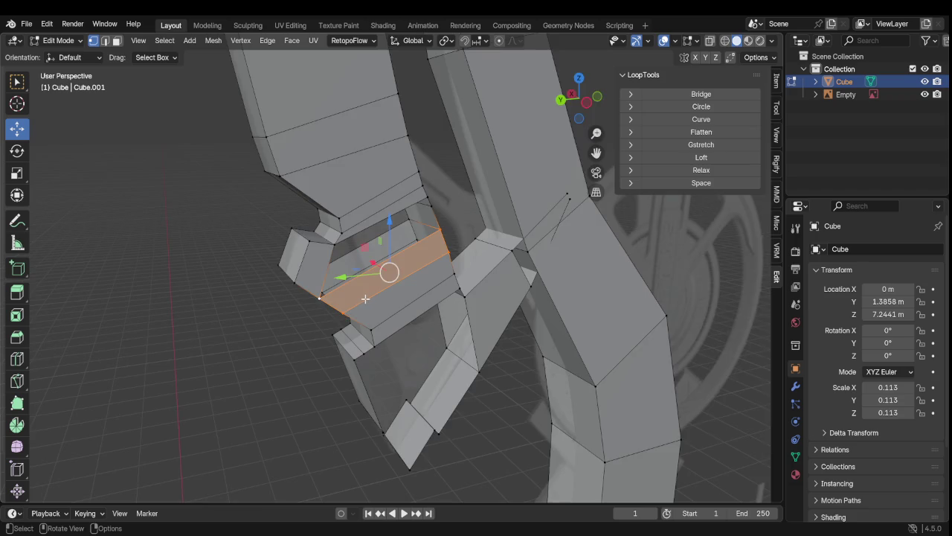
Step: Clear the face selection and select both vertices of the joint edge
{"action": "scroll", "coordinate": [364, 299], "scroll_direction": "up", "scroll_amount": 3}
{"action": "scroll", "coordinate": [283, 367], "scroll_direction": "up", "scroll_amount": 2}
{"action": "left_click", "coordinate": [202, 419]}
{"action": "left_click", "coordinate": [192, 342]}
{"action": "left_click", "coordinate": [206, 242], "text": "shift"}
{"action": "mouse_move", "coordinate": [235, 300]}
{"action": "middle_mouse_down"}
{"action": "mouse_move", "coordinate": [480, 173]}
{"action": "mouse_move", "coordinate": [453, 167]}
{"action": "mouse_move", "coordinate": [490, 169]}
{"action": "middle_mouse_up"}
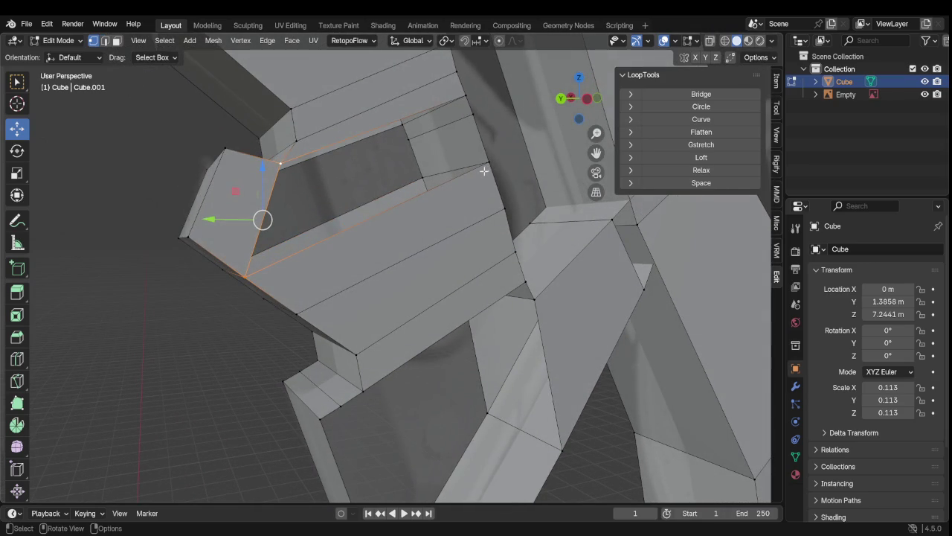
Step: Dissolve the stray vertex near the joint
{"action": "left_click", "coordinate": [468, 117]}
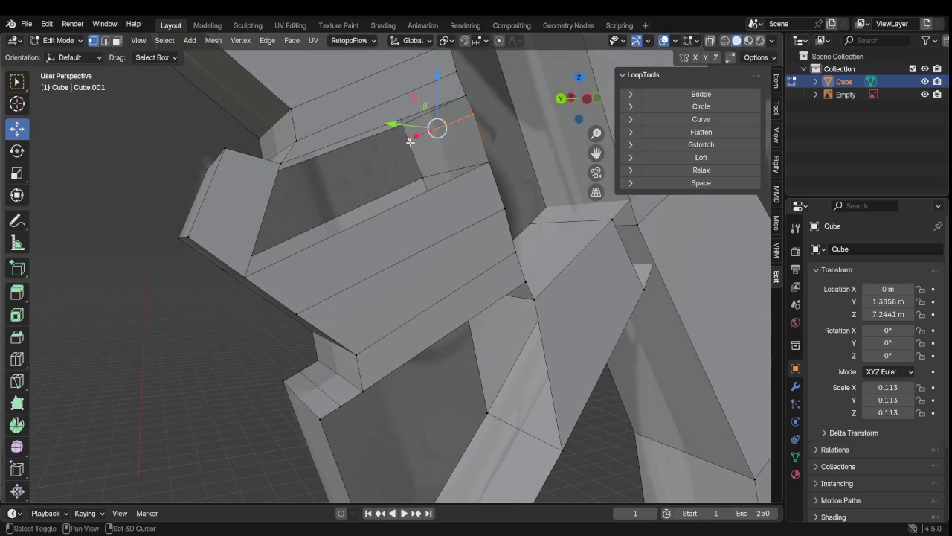
{"action": "mouse_move", "coordinate": [409, 142]}
{"action": "middle_mouse_down"}
{"action": "mouse_move", "coordinate": [371, 161]}
{"action": "mouse_move", "coordinate": [385, 157]}
{"action": "middle_mouse_up"}
{"action": "key", "text": "x"}
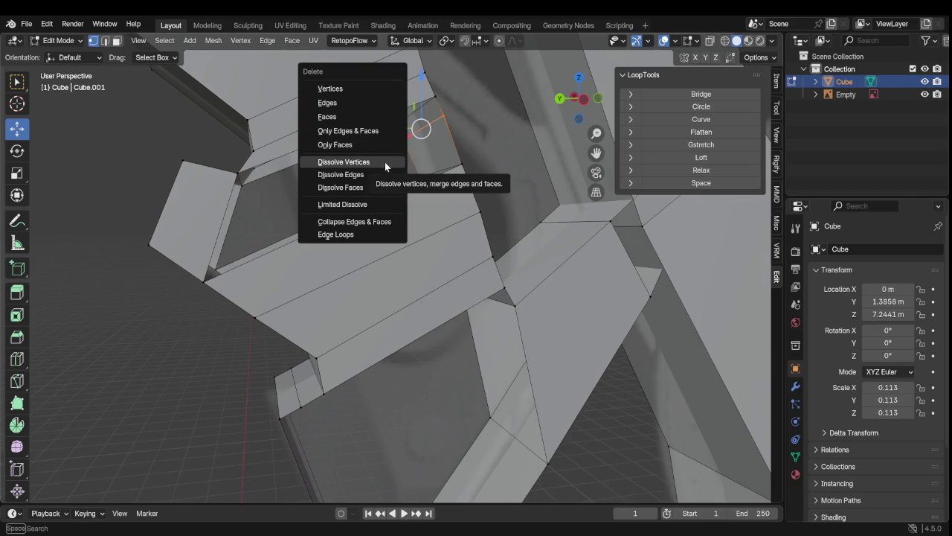
{"action": "left_click", "coordinate": [385, 161]}
{"action": "mouse_move", "coordinate": [384, 161]}
{"action": "middle_mouse_down"}
{"action": "mouse_move", "coordinate": [408, 159]}
{"action": "mouse_move", "coordinate": [368, 174]}
{"action": "mouse_move", "coordinate": [375, 172]}
{"action": "middle_mouse_up"}
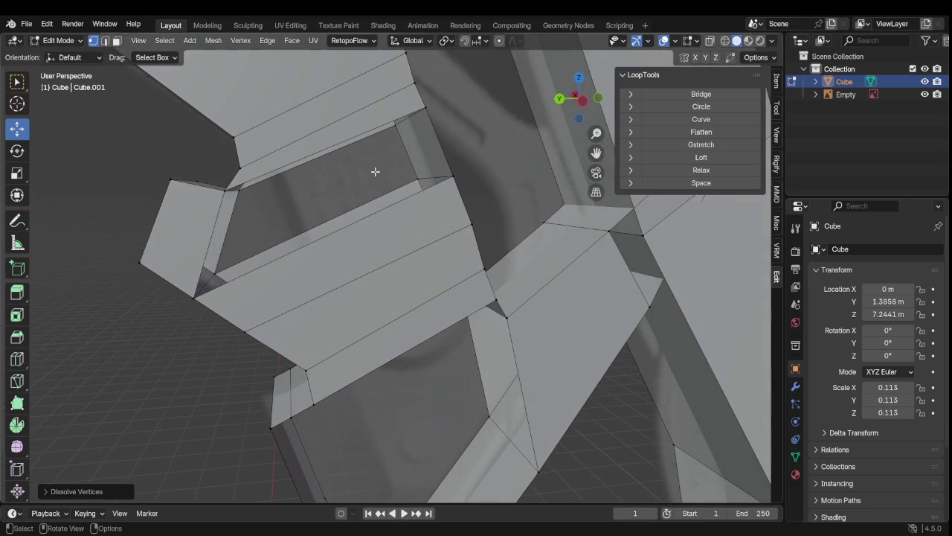
Step: Fill the open gap with a quad face and select the next hole's corners
{"action": "left_click", "coordinate": [226, 189]}
{"action": "middle_click_drag", "start_coordinate": [297, 223], "coordinate": [465, 202]}
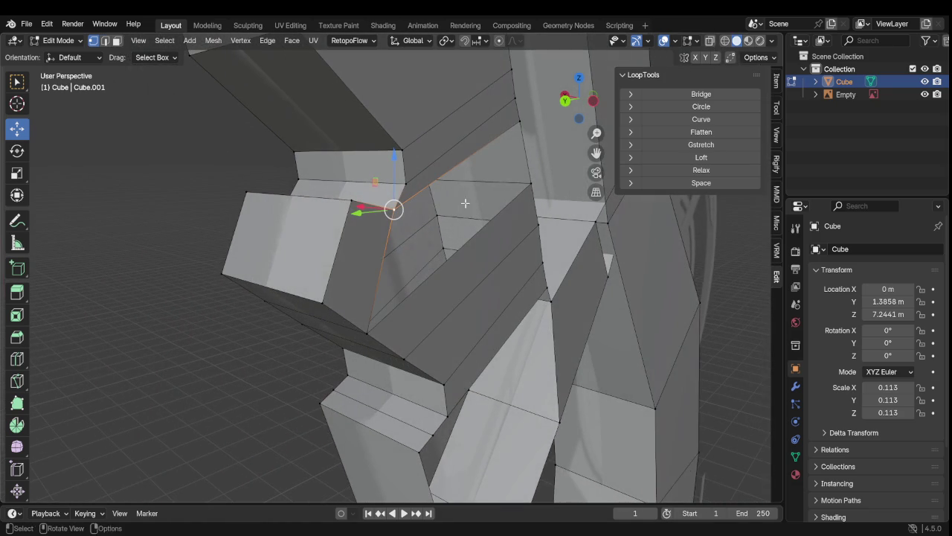
{"action": "left_click", "coordinate": [520, 124], "text": "shift"}
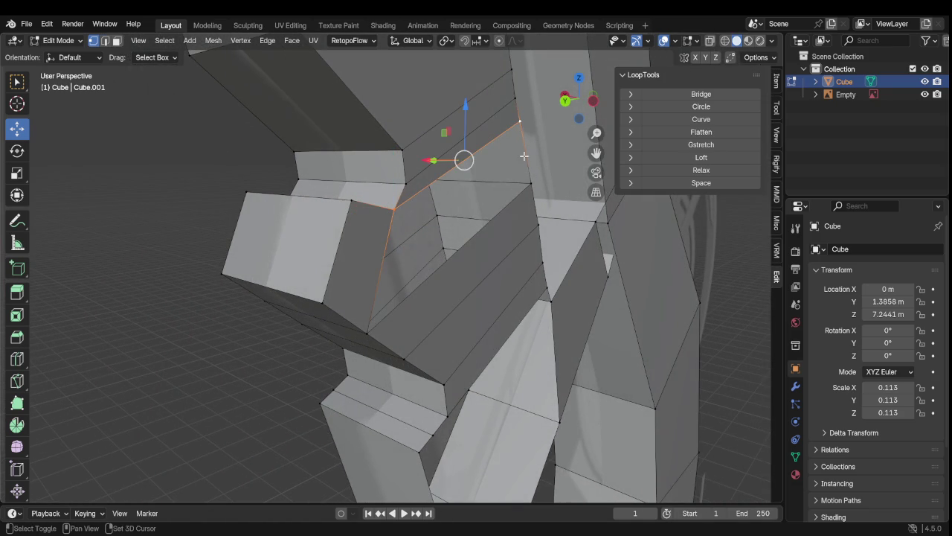
{"action": "left_click", "coordinate": [529, 183], "text": "shift"}
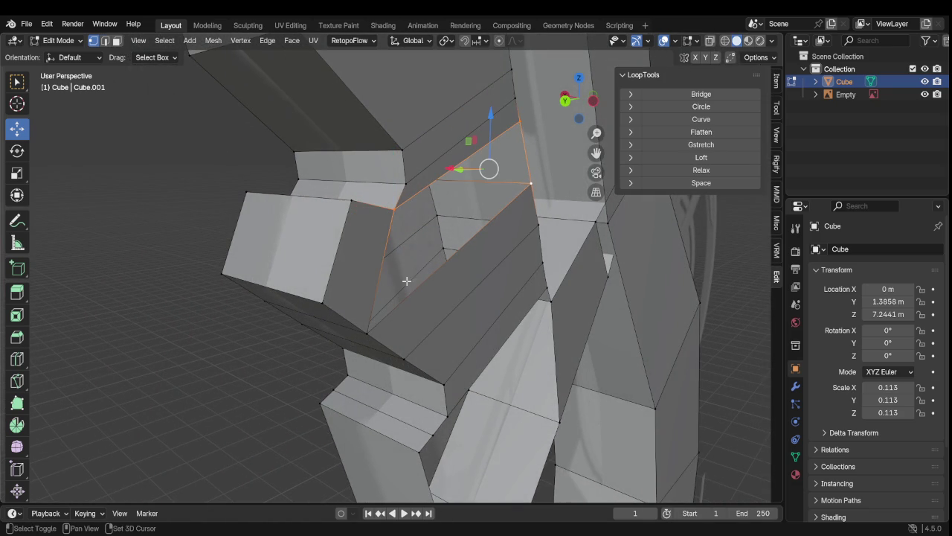
{"action": "left_click", "coordinate": [371, 328], "text": "shift"}
{"action": "key", "text": "f"}
{"action": "mouse_move", "coordinate": [267, 306]}
{"action": "middle_mouse_down"}
{"action": "mouse_move", "coordinate": [452, 298]}
{"action": "mouse_move", "coordinate": [452, 258]}
{"action": "mouse_move", "coordinate": [450, 321]}
{"action": "mouse_move", "coordinate": [424, 201]}
{"action": "mouse_move", "coordinate": [425, 283]}
{"action": "mouse_move", "coordinate": [387, 245]}
{"action": "mouse_move", "coordinate": [394, 205]}
{"action": "middle_mouse_up"}
{"action": "left_click", "coordinate": [393, 204], "text": "shift"}
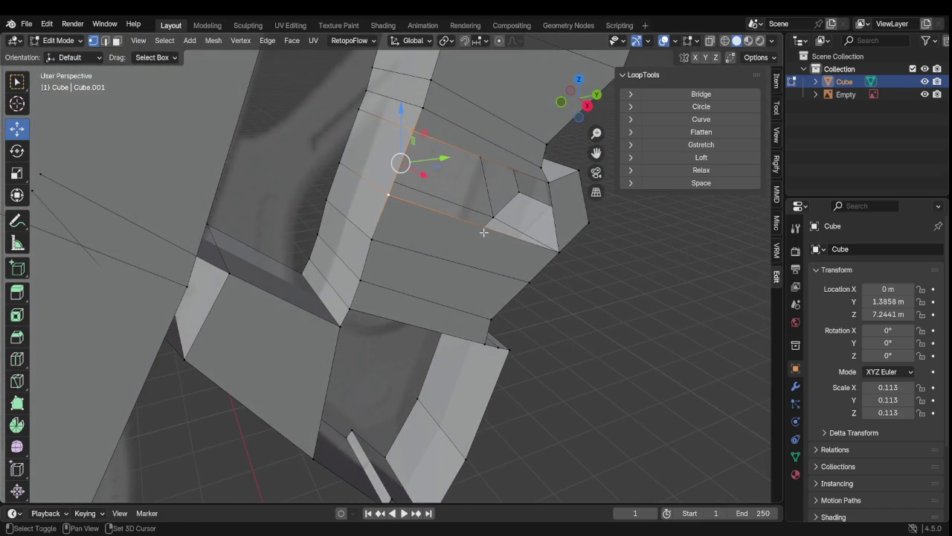
{"action": "left_click", "coordinate": [562, 254], "text": "shift"}
{"action": "left_click", "coordinate": [551, 185], "text": "shift"}
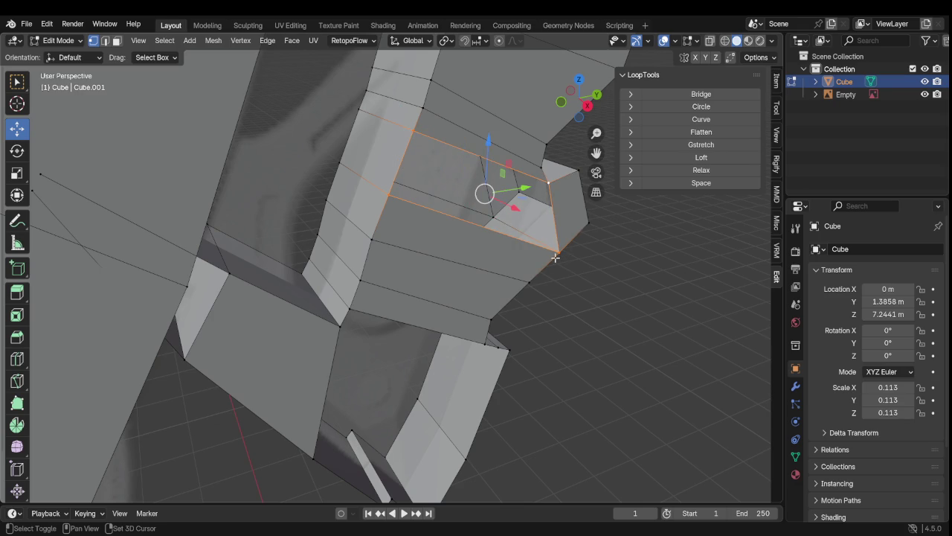
Step: Close the remaining hole with a face and zoom out to view the whole weapon
{"action": "key", "text": "f"}
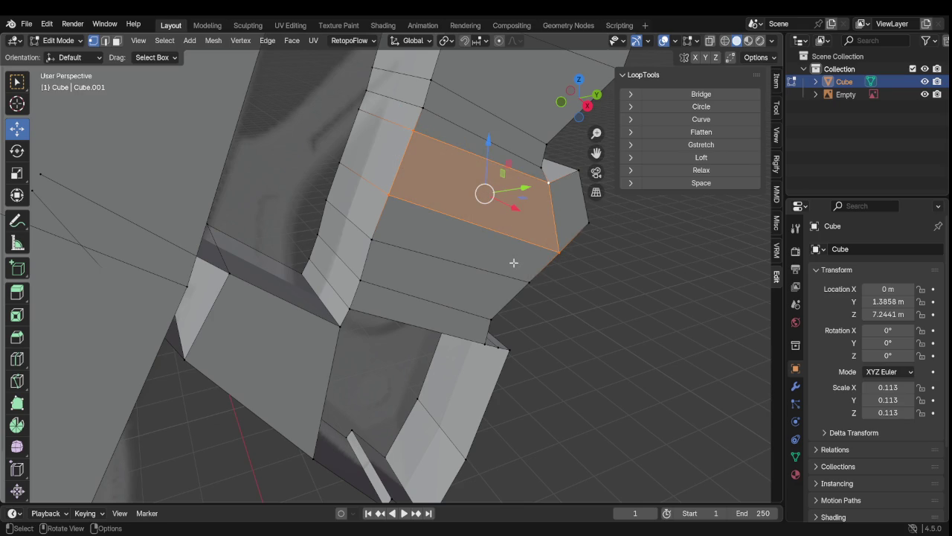
{"action": "scroll", "coordinate": [513, 262], "scroll_direction": "down", "scroll_amount": 3}
{"action": "scroll", "coordinate": [521, 266], "scroll_direction": "down", "scroll_amount": 3}
{"action": "mouse_move", "coordinate": [524, 268]}
{"action": "middle_mouse_down"}
{"action": "mouse_move", "coordinate": [498, 312]}
{"action": "mouse_move", "coordinate": [398, 273]}
{"action": "mouse_move", "coordinate": [293, 253]}
{"action": "mouse_move", "coordinate": [183, 270]}
{"action": "mouse_move", "coordinate": [108, 315]}
{"action": "mouse_move", "coordinate": [268, 291]}
{"action": "mouse_move", "coordinate": [224, 172]}
{"action": "mouse_move", "coordinate": [225, 244]}
{"action": "mouse_move", "coordinate": [272, 282]}
{"action": "mouse_move", "coordinate": [77, 333]}
{"action": "mouse_move", "coordinate": [648, 337]}
{"action": "middle_mouse_up"}
{"action": "scroll", "coordinate": [937, 316], "scroll_direction": "down", "scroll_amount": 3}
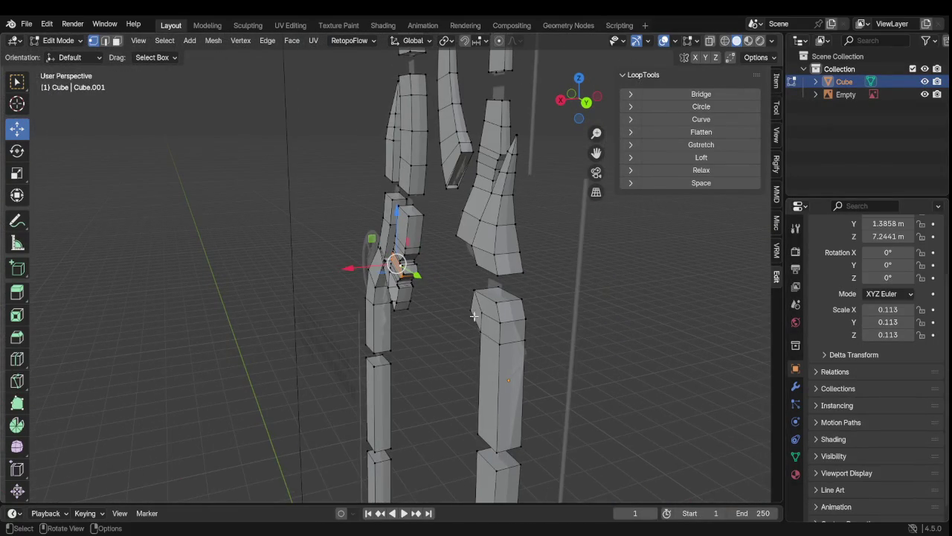
{"action": "middle_click_drag", "start_coordinate": [463, 276], "coordinate": [565, 273]}
{"action": "scroll", "coordinate": [550, 372], "scroll_direction": "up", "scroll_amount": 3}
{"action": "scroll", "coordinate": [452, 219], "scroll_direction": "up", "scroll_amount": 2}
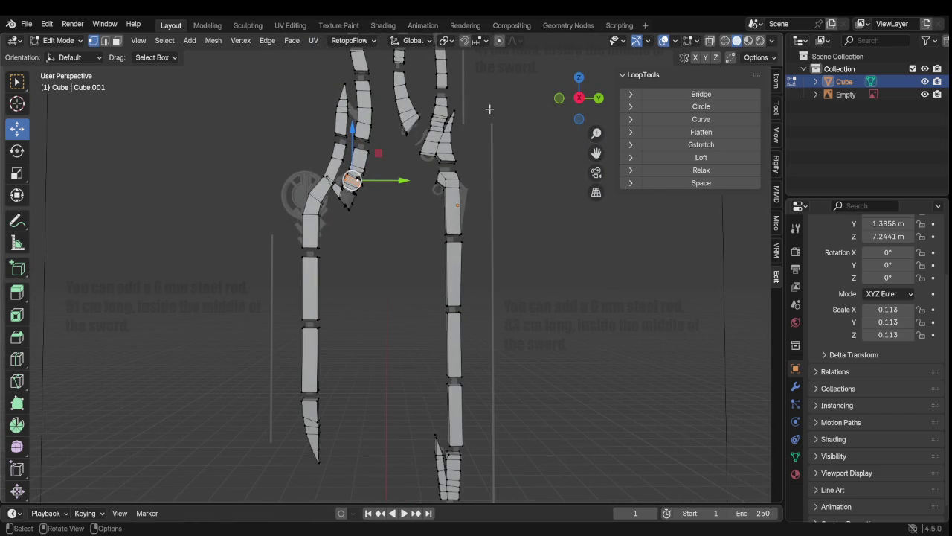
Step: Save to Untitled.blend and zoom in on the blades' lower sections
{"action": "key", "text": "ctrl+s"}
{"action": "scroll", "coordinate": [398, 275], "scroll_direction": "up", "scroll_amount": 2}
{"action": "scroll", "coordinate": [398, 275], "scroll_direction": "up", "scroll_amount": 3}
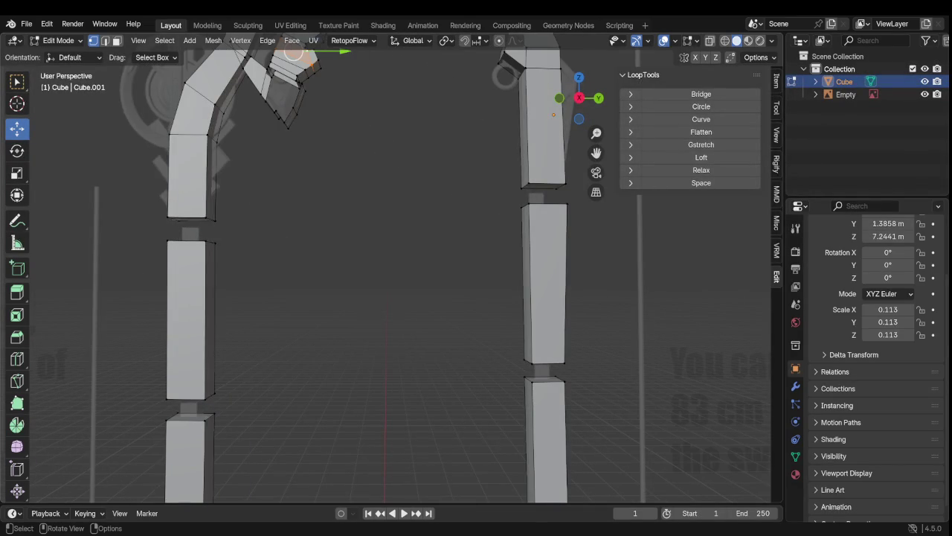
{"action": "mouse_move", "coordinate": [264, 153]}
{"action": "middle_mouse_down", "text": "shift"}
{"action": "mouse_move", "coordinate": [290, 313]}
{"action": "mouse_move", "coordinate": [361, 315]}
{"action": "mouse_move", "coordinate": [283, 321]}
{"action": "mouse_move", "coordinate": [345, 314]}
{"action": "mouse_move", "coordinate": [338, 307]}
{"action": "mouse_move", "coordinate": [185, 323]}
{"action": "mouse_move", "coordinate": [263, 293]}
{"action": "mouse_move", "coordinate": [276, 336]}
{"action": "mouse_move", "coordinate": [181, 340]}
{"action": "mouse_move", "coordinate": [185, 319]}
{"action": "mouse_move", "coordinate": [210, 304]}
{"action": "mouse_move", "coordinate": [198, 276]}
{"action": "mouse_move", "coordinate": [228, 268]}
{"action": "mouse_move", "coordinate": [261, 276]}
{"action": "mouse_move", "coordinate": [248, 295]}
{"action": "mouse_move", "coordinate": [231, 298]}
{"action": "mouse_move", "coordinate": [228, 204]}
{"action": "middle_mouse_up", "text": "shift"}
{"action": "scroll", "coordinate": [317, 242], "scroll_direction": "up", "scroll_amount": 1}
{"action": "scroll", "coordinate": [316, 242], "scroll_direction": "up", "scroll_amount": 3}
{"action": "scroll", "coordinate": [274, 300], "scroll_direction": "up", "scroll_amount": 2}
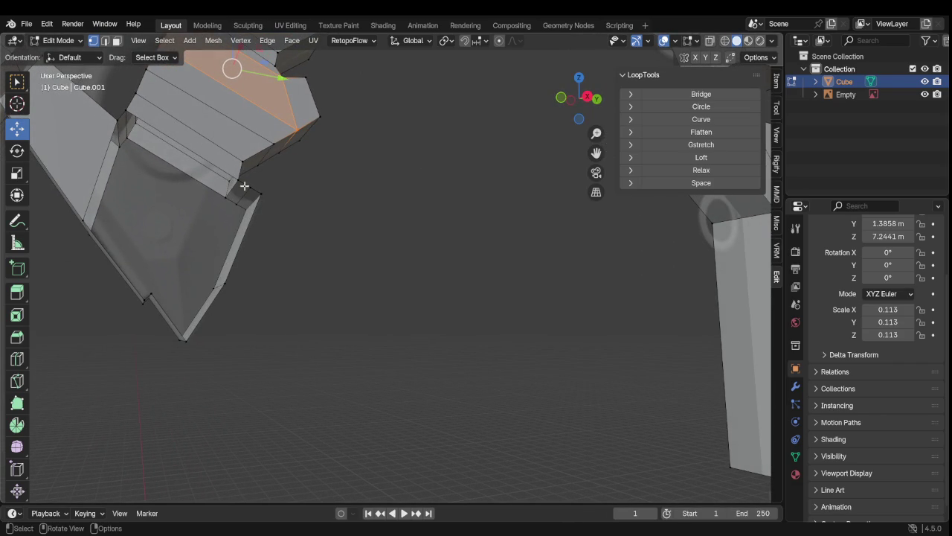
Step: Dissolve the extra corner vertex at the guard's corner
{"action": "left_click", "coordinate": [247, 195]}
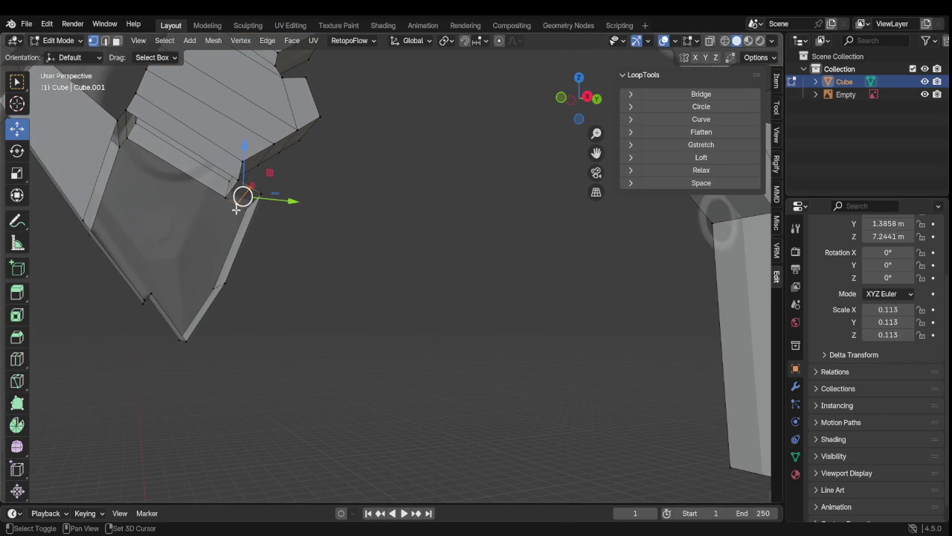
{"action": "key", "text": "x"}
{"action": "left_click", "coordinate": [236, 210]}
{"action": "mouse_move", "coordinate": [215, 226]}
{"action": "middle_mouse_down"}
{"action": "mouse_move", "coordinate": [188, 235]}
{"action": "mouse_move", "coordinate": [225, 223]}
{"action": "mouse_move", "coordinate": [233, 203]}
{"action": "middle_mouse_up"}
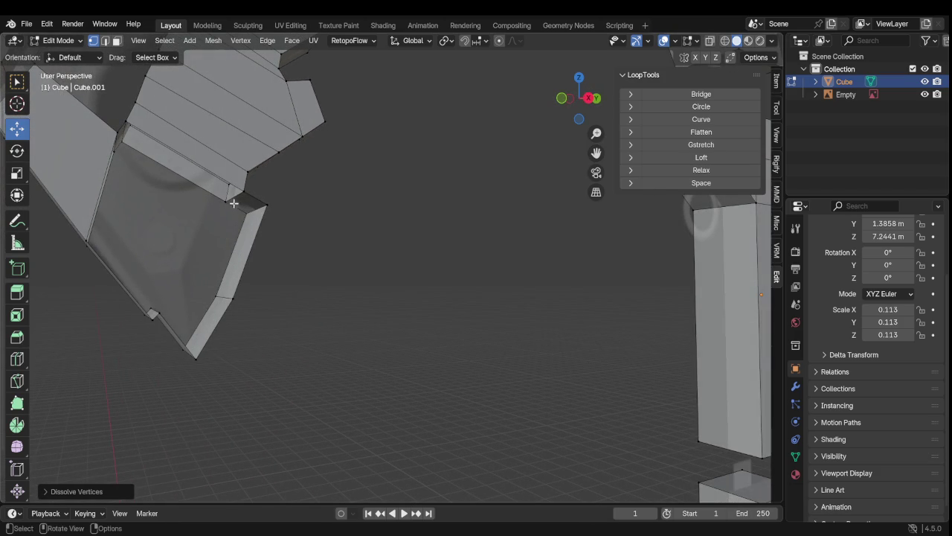
Step: Select the upper and lower corner vertices bordering the gap near the guard's edge
{"action": "left_click", "coordinate": [123, 128]}
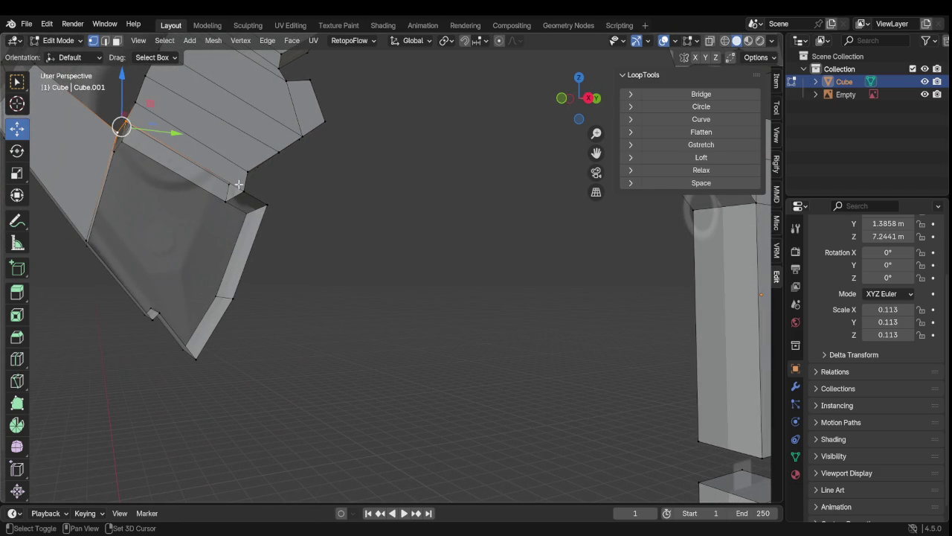
{"action": "left_click", "coordinate": [244, 193], "text": "shift"}
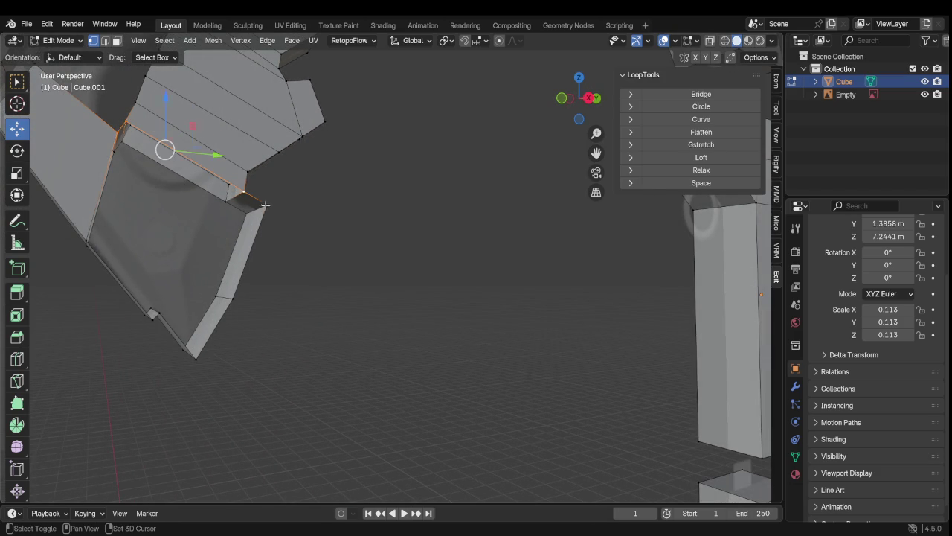
{"action": "mouse_move", "coordinate": [252, 226]}
{"action": "middle_mouse_down"}
{"action": "mouse_move", "coordinate": [373, 271]}
{"action": "mouse_move", "coordinate": [393, 296]}
{"action": "middle_mouse_up"}
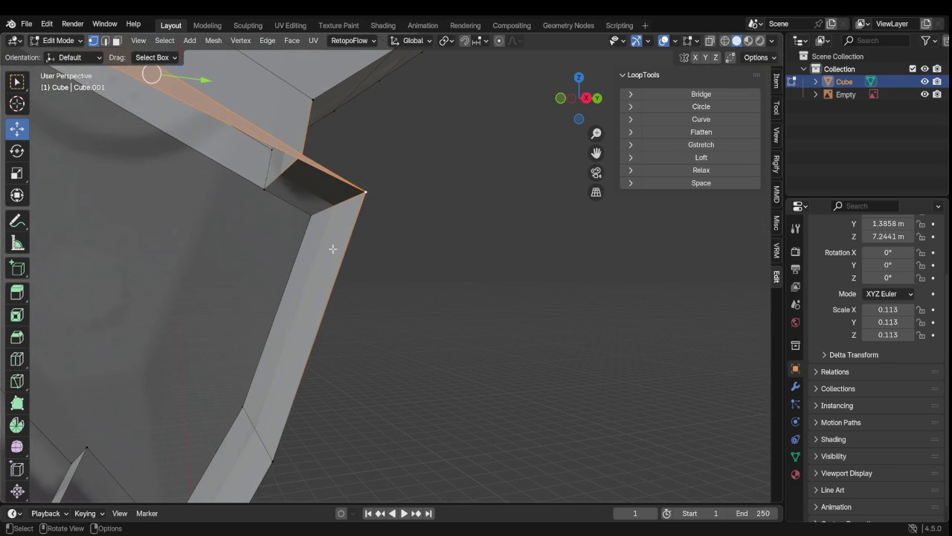
{"action": "mouse_move", "coordinate": [329, 251]}
{"action": "middle_mouse_down"}
{"action": "mouse_move", "coordinate": [194, 279]}
{"action": "mouse_move", "coordinate": [295, 265]}
{"action": "mouse_move", "coordinate": [305, 272]}
{"action": "mouse_move", "coordinate": [261, 278]}
{"action": "mouse_move", "coordinate": [320, 272]}
{"action": "mouse_move", "coordinate": [261, 274]}
{"action": "mouse_move", "coordinate": [275, 263]}
{"action": "mouse_move", "coordinate": [300, 276]}
{"action": "mouse_move", "coordinate": [249, 290]}
{"action": "mouse_move", "coordinate": [256, 293]}
{"action": "middle_mouse_up"}
{"action": "left_click", "coordinate": [418, 386]}
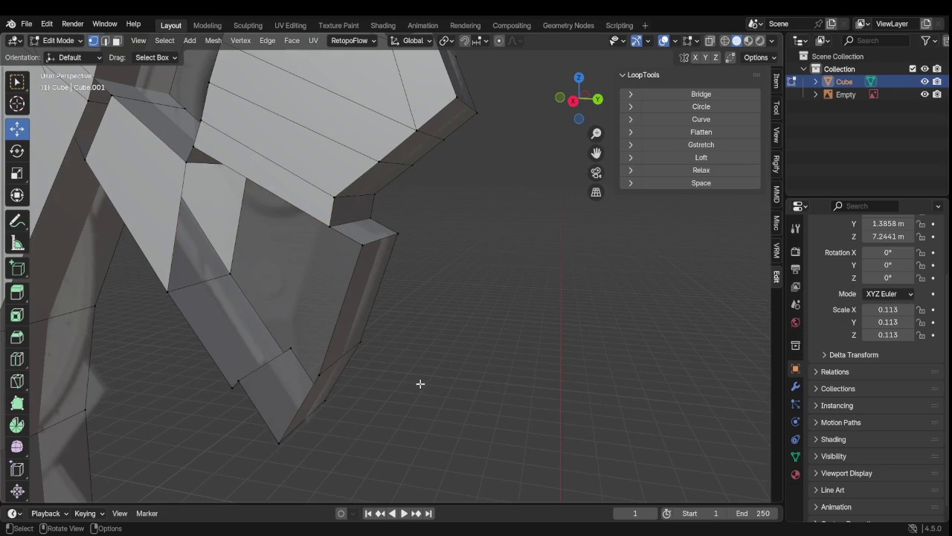
{"action": "key", "text": "ctrl+z"}
{"action": "key", "text": "ctrl+z"}
{"action": "key", "text": "ctrl+z"}
{"action": "key", "text": "ctrl+z"}
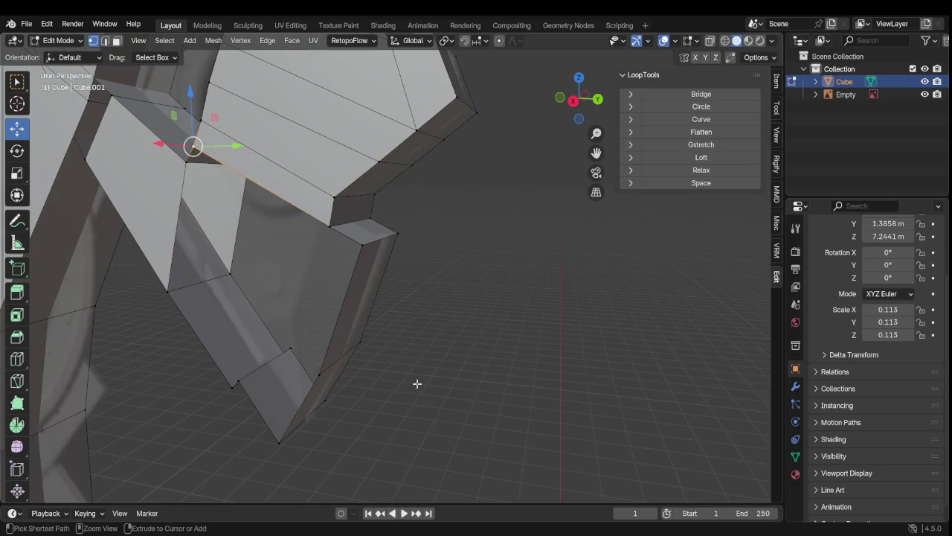
{"action": "mouse_move", "coordinate": [418, 376]}
{"action": "middle_mouse_down"}
{"action": "mouse_move", "coordinate": [468, 355]}
{"action": "mouse_move", "coordinate": [451, 352]}
{"action": "mouse_move", "coordinate": [454, 342]}
{"action": "middle_mouse_up"}
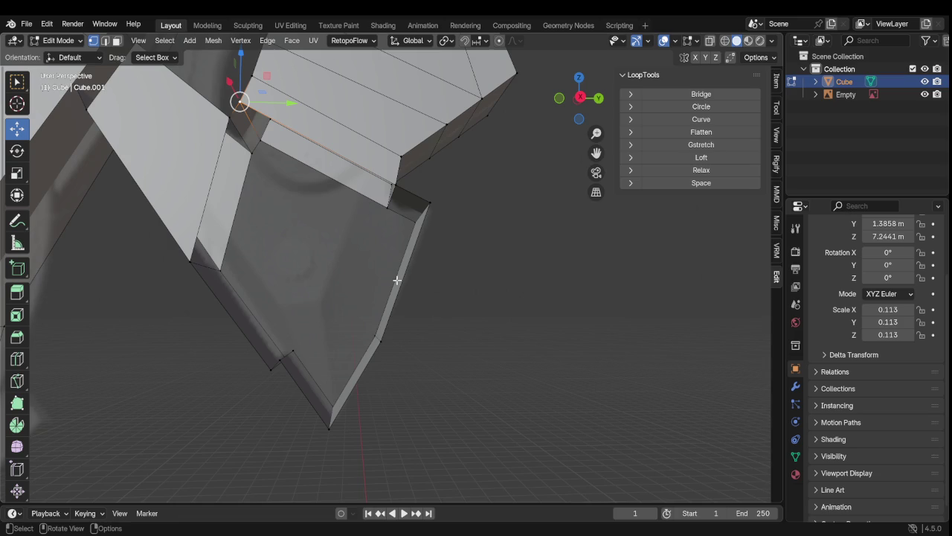
{"action": "mouse_move", "coordinate": [362, 237]}
{"action": "middle_mouse_down"}
{"action": "mouse_move", "coordinate": [372, 265]}
{"action": "mouse_move", "coordinate": [409, 290]}
{"action": "mouse_move", "coordinate": [220, 173]}
{"action": "middle_mouse_up"}
{"action": "left_click", "coordinate": [184, 164]}
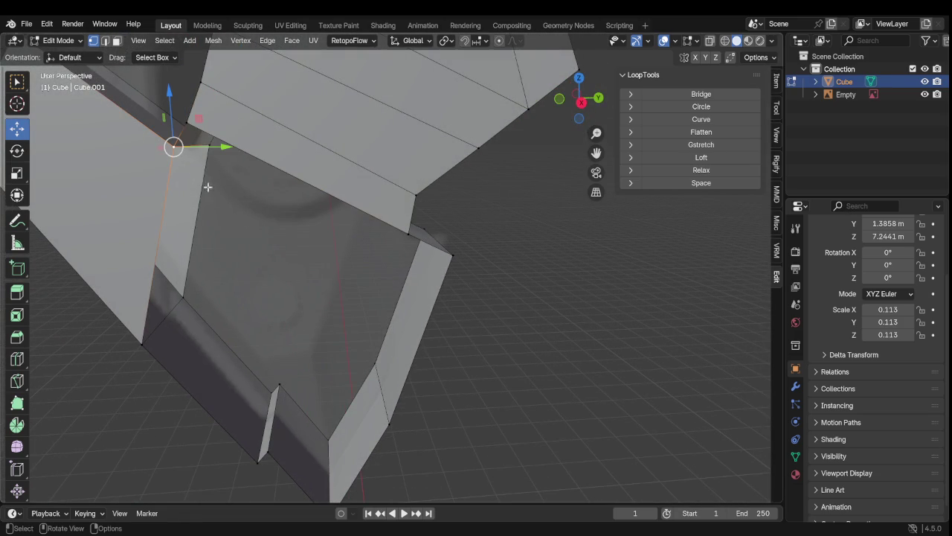
{"action": "left_click", "coordinate": [441, 259], "text": "shift"}
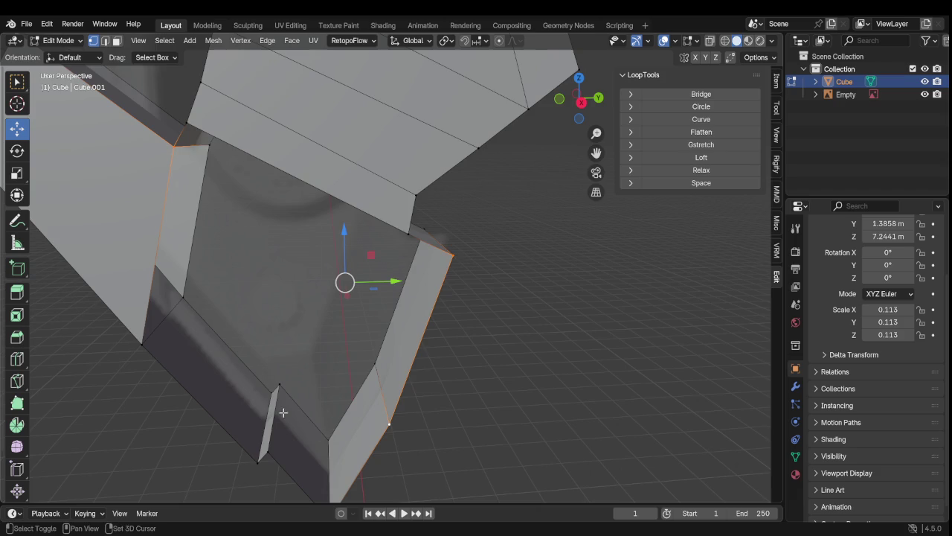
{"action": "mouse_move", "coordinate": [288, 387]}
{"action": "middle_mouse_down"}
{"action": "mouse_move", "coordinate": [352, 370]}
{"action": "mouse_move", "coordinate": [322, 344]}
{"action": "mouse_move", "coordinate": [289, 343]}
{"action": "mouse_move", "coordinate": [310, 353]}
{"action": "mouse_move", "coordinate": [300, 347]}
{"action": "middle_mouse_up"}
{"action": "mouse_move", "coordinate": [468, 391]}
{"action": "middle_mouse_down"}
{"action": "mouse_move", "coordinate": [410, 402]}
{"action": "mouse_move", "coordinate": [451, 386]}
{"action": "mouse_move", "coordinate": [462, 392]}
{"action": "mouse_move", "coordinate": [453, 392]}
{"action": "middle_mouse_up"}
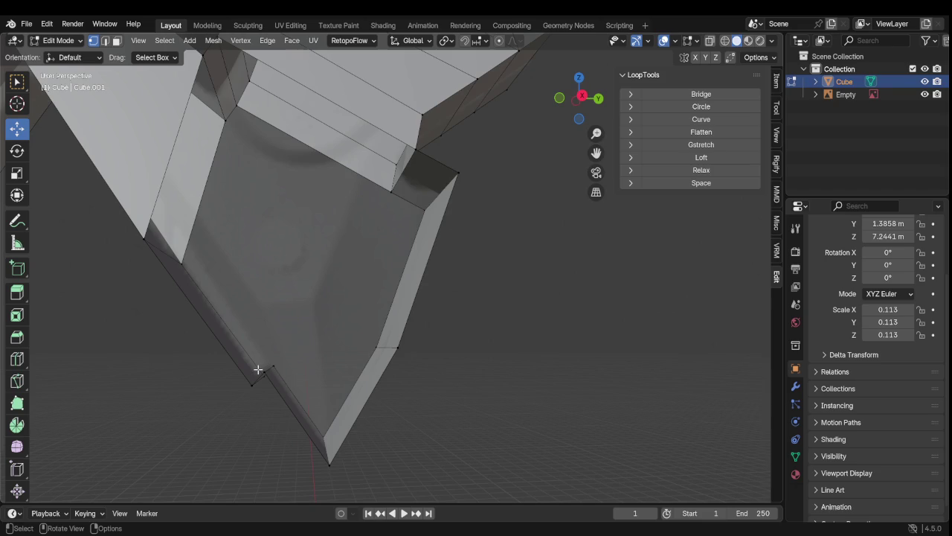
{"action": "scroll", "coordinate": [258, 369], "scroll_direction": "down", "scroll_amount": 2}
{"action": "mouse_move", "coordinate": [258, 367]}
{"action": "middle_mouse_down"}
{"action": "mouse_move", "coordinate": [312, 399]}
{"action": "mouse_move", "coordinate": [178, 365]}
{"action": "mouse_move", "coordinate": [112, 365]}
{"action": "mouse_move", "coordinate": [295, 350]}
{"action": "mouse_move", "coordinate": [311, 376]}
{"action": "middle_mouse_up"}
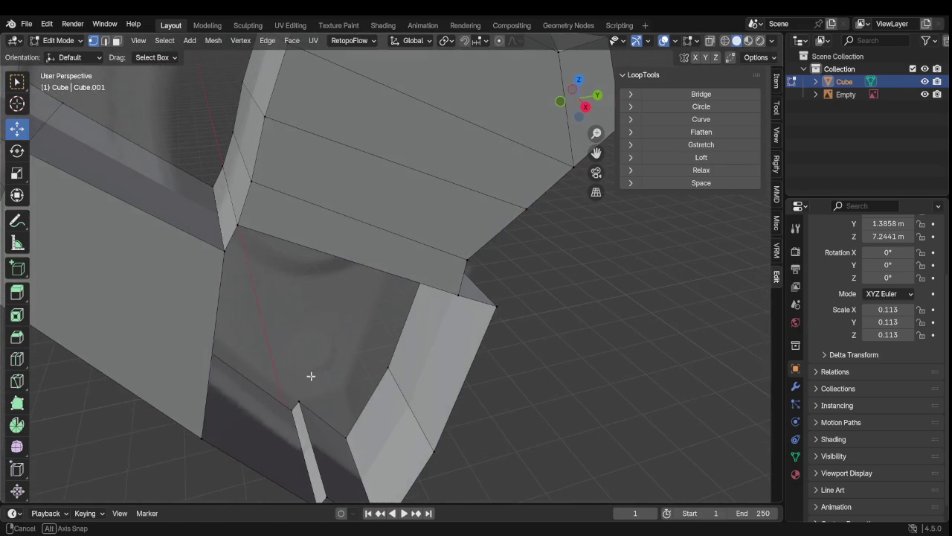
Step: Select the open area's boundary vertices and fill them with a face
{"action": "left_click", "coordinate": [242, 233]}
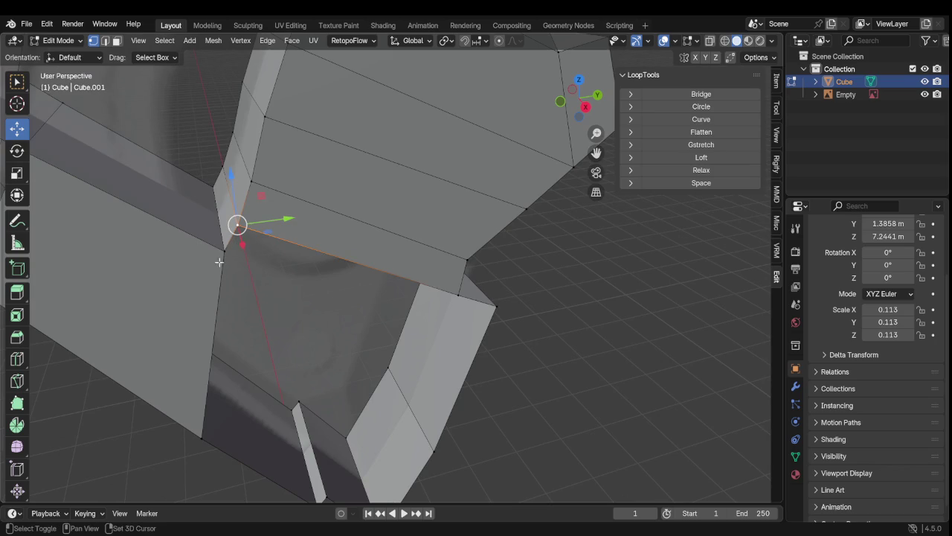
{"action": "left_click", "coordinate": [219, 253], "text": "shift"}
{"action": "left_click", "coordinate": [460, 296], "text": "shift"}
{"action": "left_click", "coordinate": [491, 313], "text": "shift"}
{"action": "left_click", "coordinate": [439, 450], "text": "shift"}
{"action": "middle_click_drag", "start_coordinate": [417, 456], "coordinate": [405, 346], "text": "shift"}
{"action": "left_click", "coordinate": [362, 394], "text": "shift"}
{"action": "left_click", "coordinate": [316, 360], "text": "shift"}
{"action": "left_click", "coordinate": [301, 365], "text": "shift"}
{"action": "left_click", "coordinate": [178, 271], "text": "shift"}
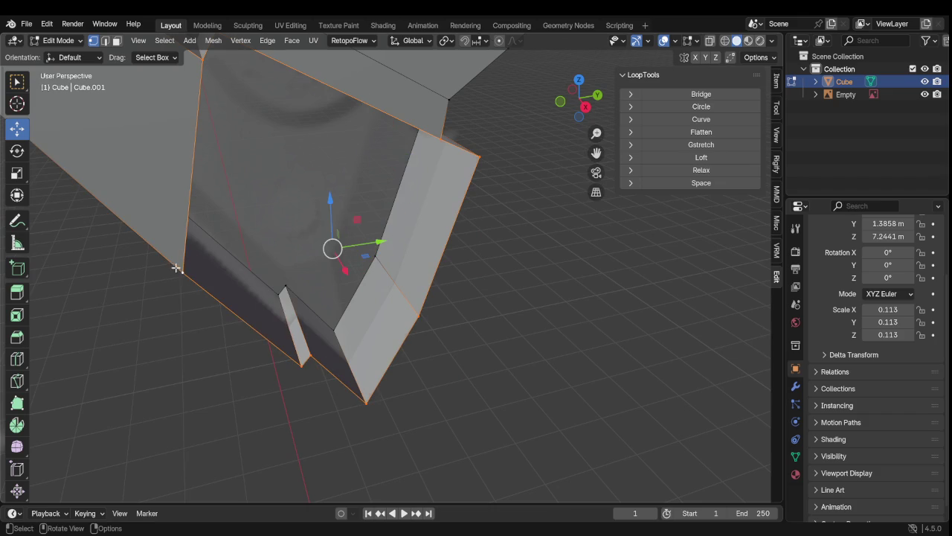
{"action": "key", "text": "f"}
Step: Fill a new face between the strip-edge vertex, bottom tip and adjacent vertex
{"action": "scroll", "coordinate": [170, 270], "scroll_direction": "down", "scroll_amount": 3}
{"action": "mouse_move", "coordinate": [170, 270]}
{"action": "middle_mouse_down"}
{"action": "mouse_move", "coordinate": [47, 260]}
{"action": "mouse_move", "coordinate": [304, 214]}
{"action": "mouse_move", "coordinate": [272, 267]}
{"action": "mouse_move", "coordinate": [355, 223]}
{"action": "mouse_move", "coordinate": [299, 226]}
{"action": "mouse_move", "coordinate": [346, 230]}
{"action": "mouse_move", "coordinate": [366, 174]}
{"action": "mouse_move", "coordinate": [396, 191]}
{"action": "mouse_move", "coordinate": [447, 184]}
{"action": "middle_mouse_up"}
{"action": "scroll", "coordinate": [290, 292], "scroll_direction": "up", "scroll_amount": 2}
{"action": "left_click", "coordinate": [209, 265]}
{"action": "scroll", "coordinate": [319, 287], "scroll_direction": "up", "scroll_amount": 2}
{"action": "left_click", "coordinate": [430, 140]}
{"action": "mouse_move", "coordinate": [340, 260]}
{"action": "middle_mouse_down"}
{"action": "mouse_move", "coordinate": [308, 228]}
{"action": "mouse_move", "coordinate": [202, 296]}
{"action": "mouse_move", "coordinate": [206, 194]}
{"action": "mouse_move", "coordinate": [174, 218]}
{"action": "mouse_move", "coordinate": [208, 292]}
{"action": "mouse_move", "coordinate": [204, 257]}
{"action": "mouse_move", "coordinate": [252, 344]}
{"action": "middle_mouse_up"}
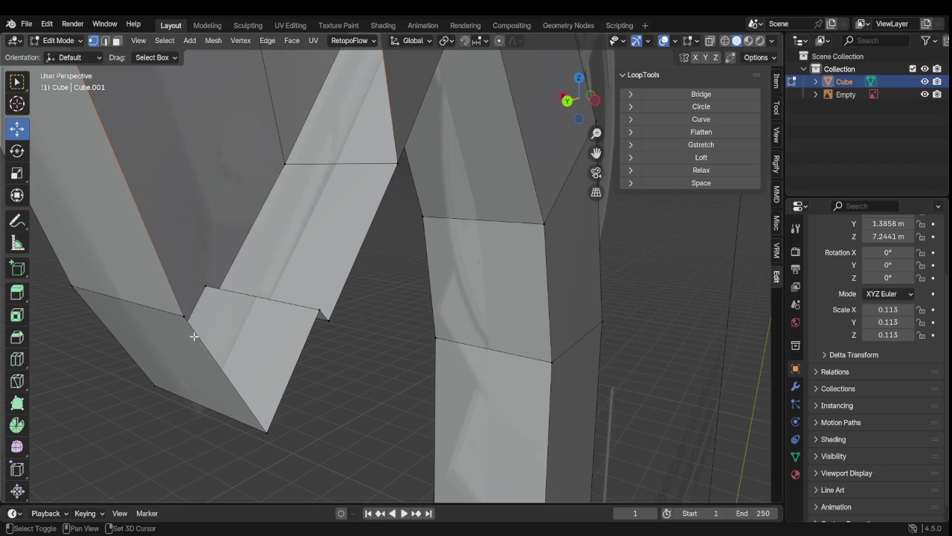
{"action": "left_click", "coordinate": [262, 430]}
{"action": "mouse_move", "coordinate": [313, 305]}
{"action": "middle_mouse_down"}
{"action": "mouse_move", "coordinate": [323, 315]}
{"action": "mouse_move", "coordinate": [374, 230]}
{"action": "mouse_move", "coordinate": [291, 345]}
{"action": "mouse_move", "coordinate": [327, 280]}
{"action": "middle_mouse_up"}
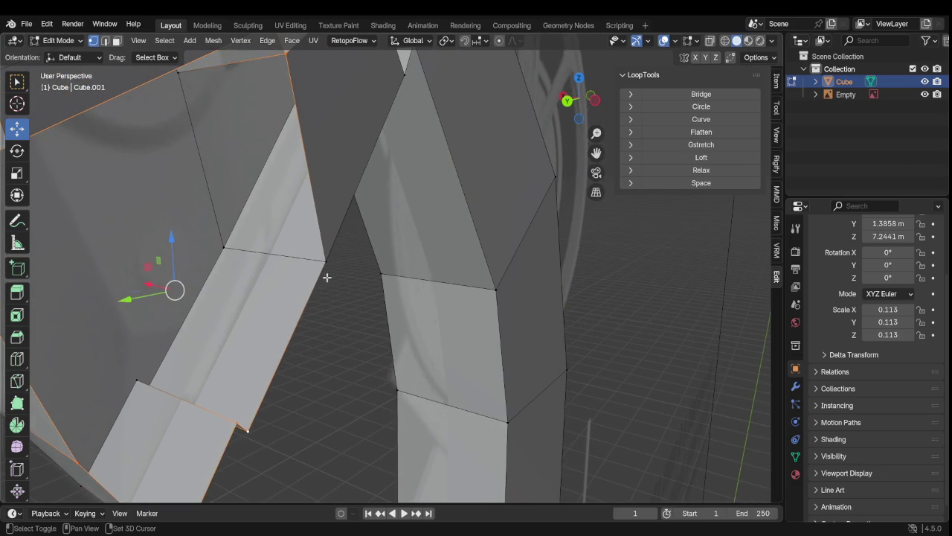
{"action": "left_click", "coordinate": [326, 267], "text": "shift"}
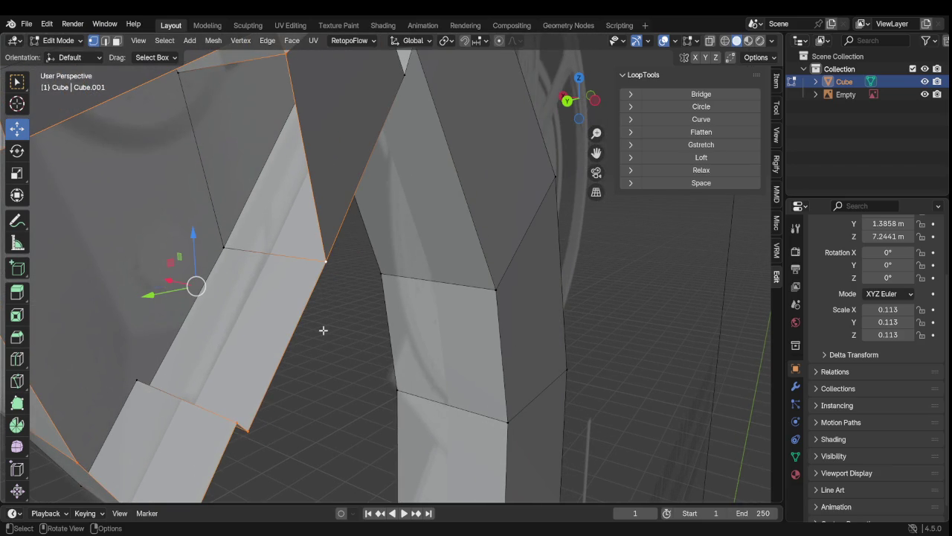
{"action": "key", "text": "f"}
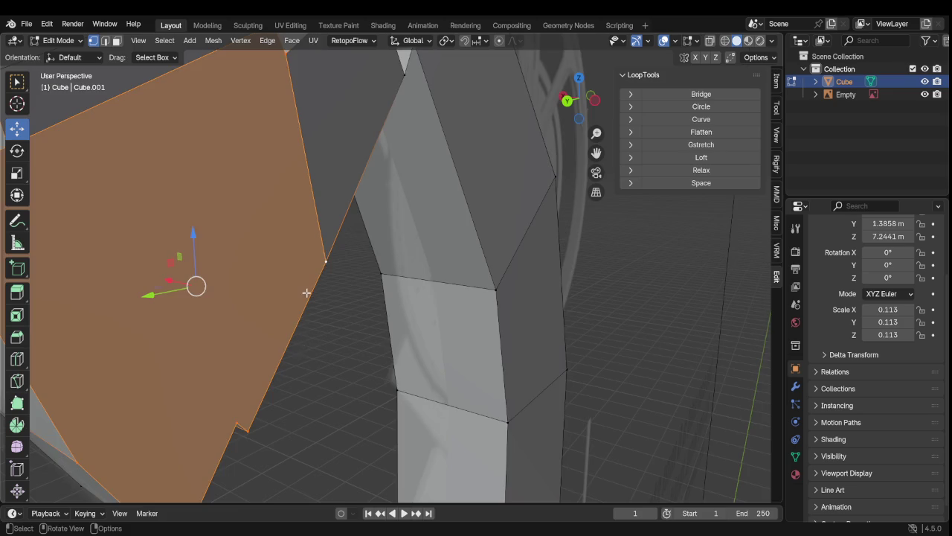
Step: Deselect, inspect the filled joint area and save to Untitled.blend
{"action": "scroll", "coordinate": [306, 298], "scroll_direction": "down", "scroll_amount": 4}
{"action": "scroll", "coordinate": [307, 298], "scroll_direction": "down", "scroll_amount": 3}
{"action": "left_click", "coordinate": [528, 363]}
{"action": "scroll", "coordinate": [447, 312], "scroll_direction": "up", "scroll_amount": 5}
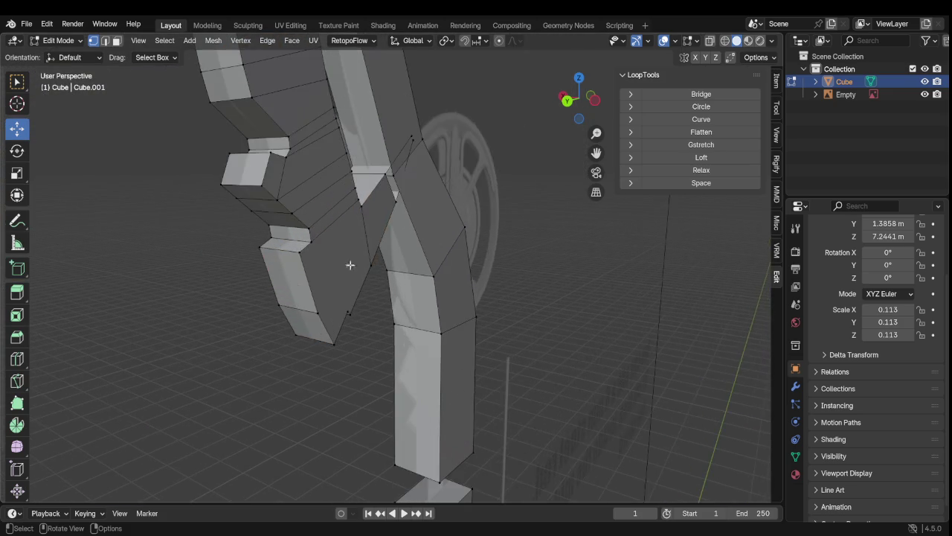
{"action": "middle_click_drag", "start_coordinate": [364, 260], "coordinate": [211, 304]}
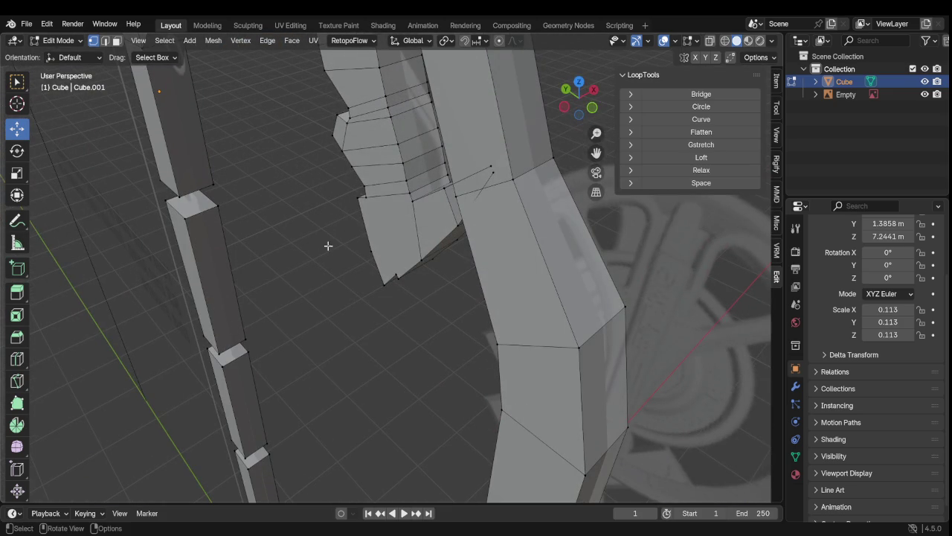
{"action": "scroll", "coordinate": [357, 223], "scroll_direction": "down", "scroll_amount": 3}
{"action": "scroll", "coordinate": [357, 223], "scroll_direction": "down", "scroll_amount": 2}
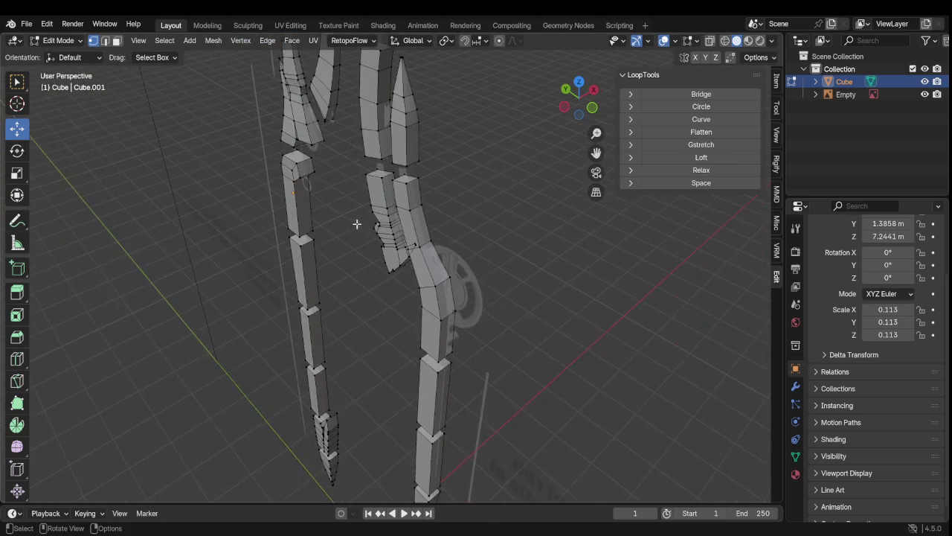
{"action": "scroll", "coordinate": [374, 224], "scroll_direction": "up", "scroll_amount": 2}
{"action": "scroll", "coordinate": [371, 253], "scroll_direction": "down", "scroll_amount": 3}
{"action": "scroll", "coordinate": [370, 268], "scroll_direction": "down", "scroll_amount": 2}
{"action": "key", "text": "ctrl+s"}
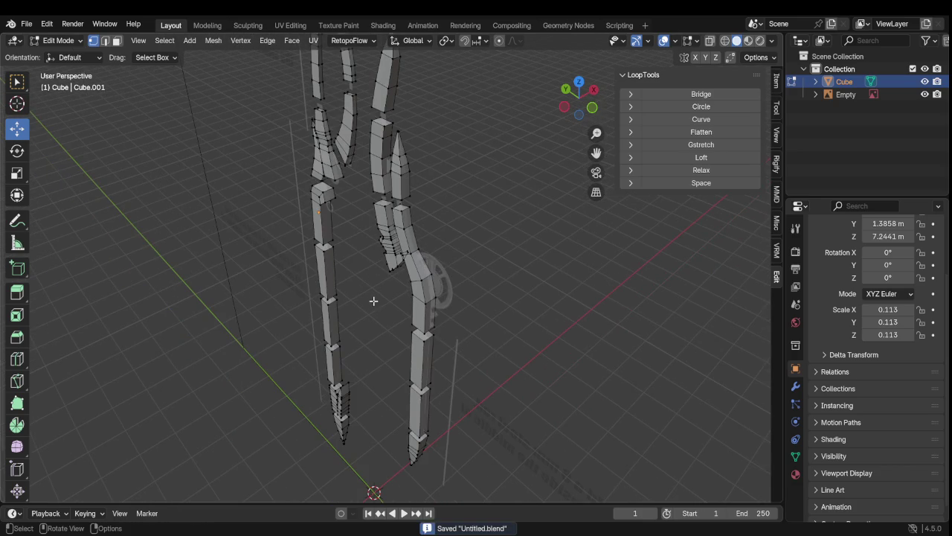
{"action": "scroll", "coordinate": [375, 291], "scroll_direction": "up", "scroll_amount": 2}
{"action": "scroll", "coordinate": [417, 246], "scroll_direction": "up", "scroll_amount": 3}
{"action": "scroll", "coordinate": [416, 245], "scroll_direction": "up", "scroll_amount": 2}
{"action": "scroll", "coordinate": [377, 262], "scroll_direction": "up", "scroll_amount": 2}
{"action": "mouse_move", "coordinate": [377, 263]}
{"action": "middle_mouse_down"}
{"action": "mouse_move", "coordinate": [521, 193]}
{"action": "mouse_move", "coordinate": [647, 79]}
{"action": "middle_mouse_up"}
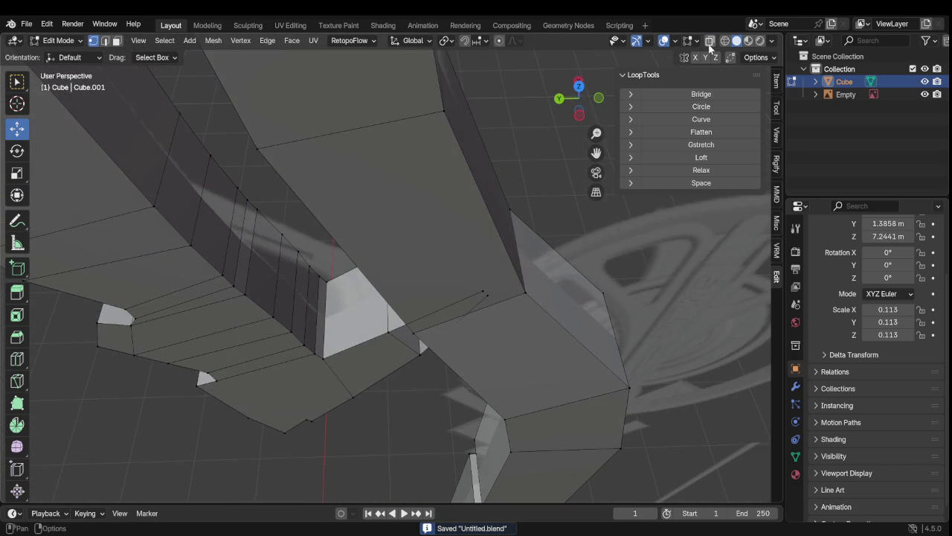
Step: Turn on X-ray and fill a face between selected strip-edge vertices
{"action": "left_click", "coordinate": [710, 41]}
{"action": "mouse_move", "coordinate": [490, 312]}
{"action": "middle_mouse_down"}
{"action": "mouse_move", "coordinate": [446, 258]}
{"action": "mouse_move", "coordinate": [512, 226]}
{"action": "mouse_move", "coordinate": [495, 230]}
{"action": "middle_mouse_up"}
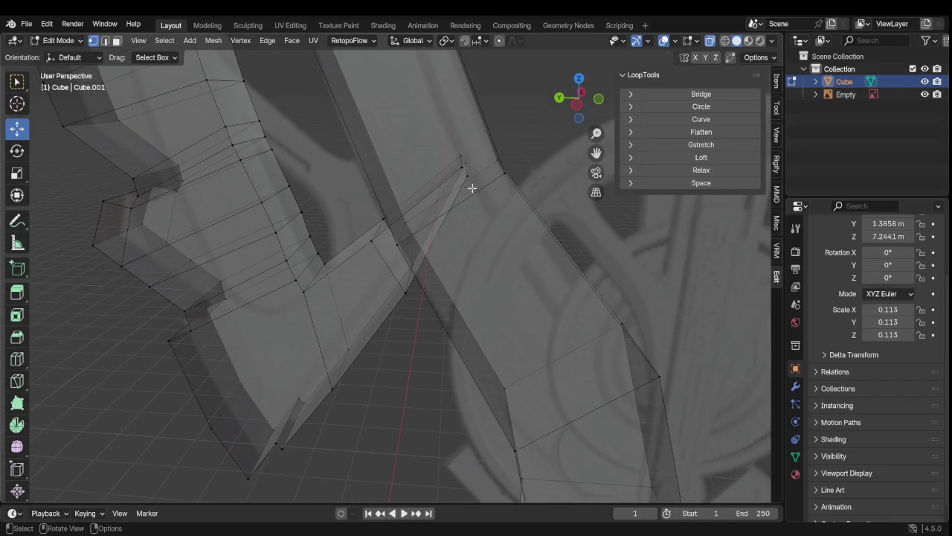
{"action": "mouse_move", "coordinate": [455, 195]}
{"action": "middle_mouse_down", "text": "shift"}
{"action": "mouse_move", "coordinate": [454, 186]}
{"action": "mouse_move", "coordinate": [454, 199]}
{"action": "middle_mouse_up", "text": "shift"}
{"action": "scroll", "coordinate": [453, 199], "scroll_direction": "up", "scroll_amount": 2}
{"action": "left_click", "coordinate": [508, 227]}
{"action": "mouse_move", "coordinate": [511, 231]}
{"action": "middle_mouse_down"}
{"action": "mouse_move", "coordinate": [506, 245]}
{"action": "mouse_move", "coordinate": [543, 257]}
{"action": "mouse_move", "coordinate": [566, 325]}
{"action": "mouse_move", "coordinate": [560, 254]}
{"action": "middle_mouse_up"}
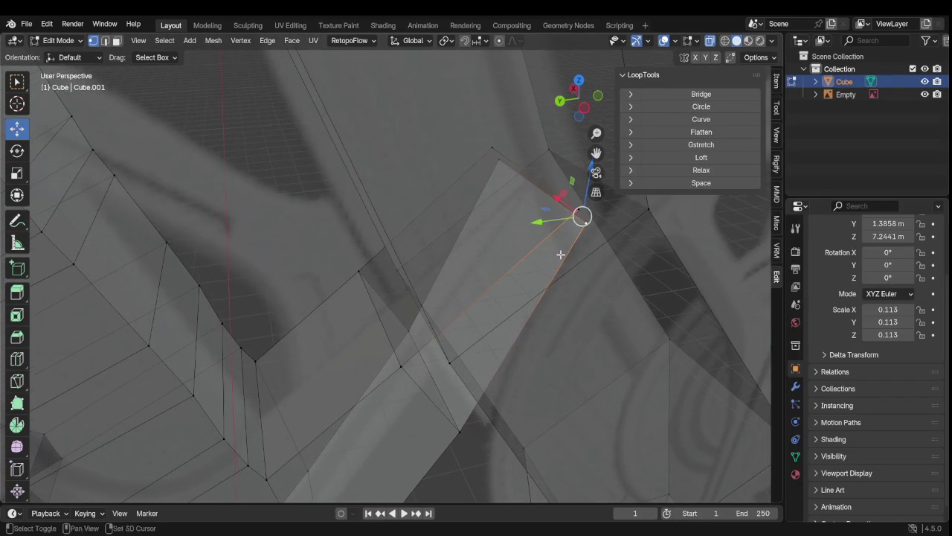
{"action": "left_click", "coordinate": [578, 220]}
{"action": "left_click", "coordinate": [587, 234], "text": "shift"}
{"action": "left_click", "coordinate": [401, 364], "text": "shift"}
{"action": "mouse_move", "coordinate": [419, 404]}
{"action": "middle_mouse_down", "text": "shift"}
{"action": "mouse_move", "coordinate": [441, 394]}
{"action": "mouse_move", "coordinate": [508, 426]}
{"action": "middle_mouse_up", "text": "shift"}
{"action": "left_click", "coordinate": [449, 400], "text": "shift"}
{"action": "key", "text": "f"}
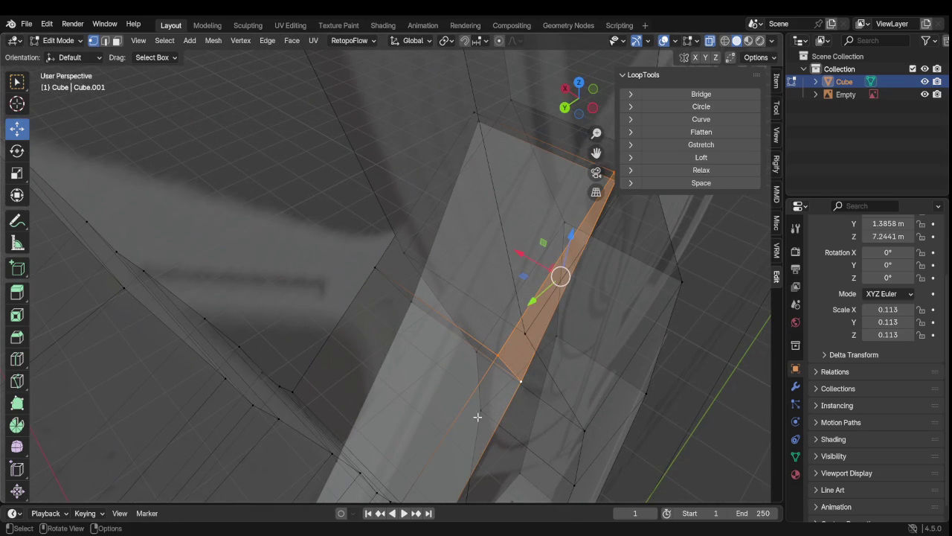
Step: Fill a quad between four corner vertices where the arms meet
{"action": "middle_click_drag", "start_coordinate": [326, 386], "coordinate": [361, 342]}
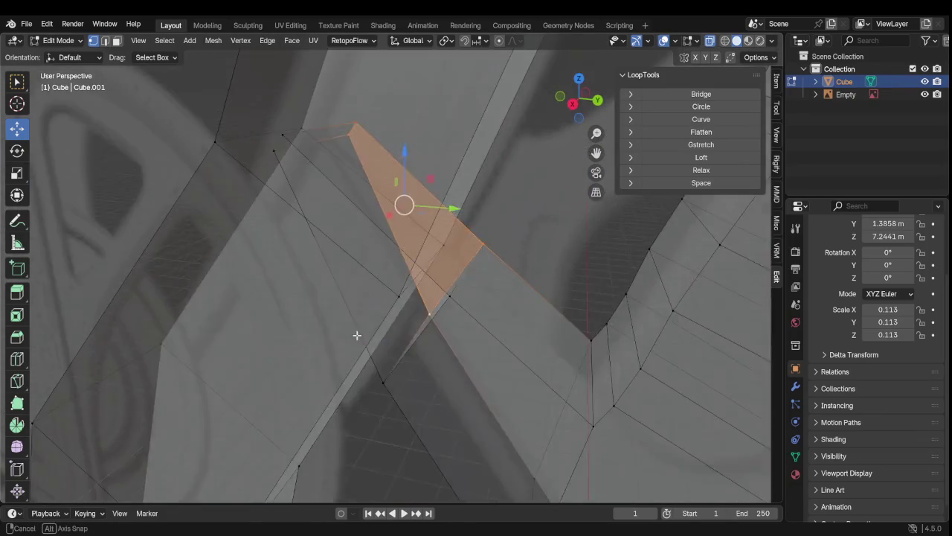
{"action": "middle_click_drag", "start_coordinate": [361, 342], "coordinate": [404, 387]}
{"action": "left_click", "coordinate": [404, 386]}
{"action": "left_click", "coordinate": [451, 289], "text": "shift"}
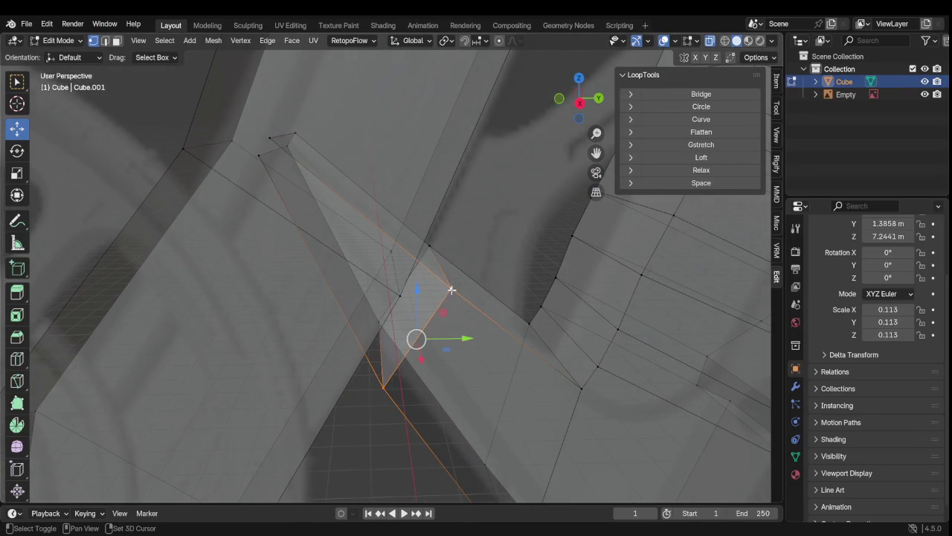
{"action": "left_click", "coordinate": [274, 146], "text": "shift"}
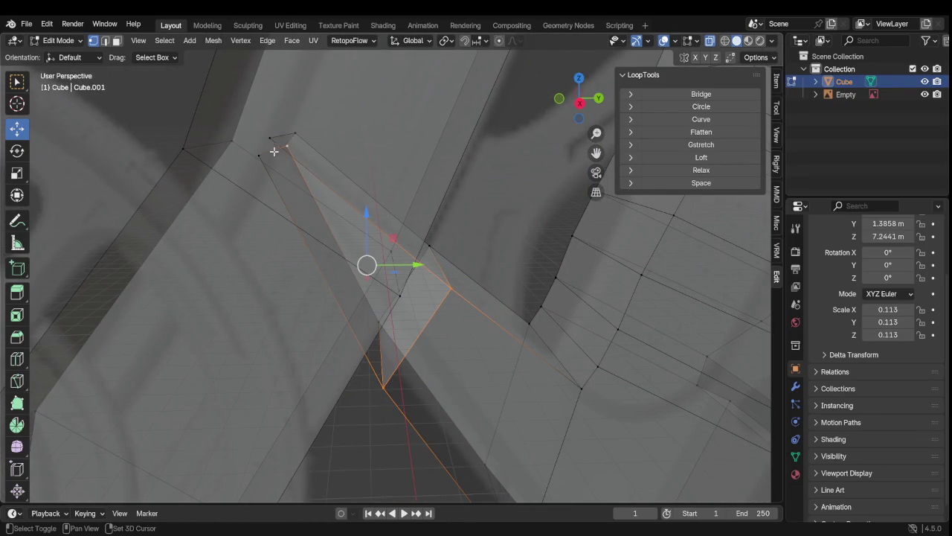
{"action": "left_click", "coordinate": [289, 145], "text": "shift"}
{"action": "left_click", "coordinate": [272, 140], "text": "shift"}
{"action": "left_click", "coordinate": [264, 162], "text": "shift"}
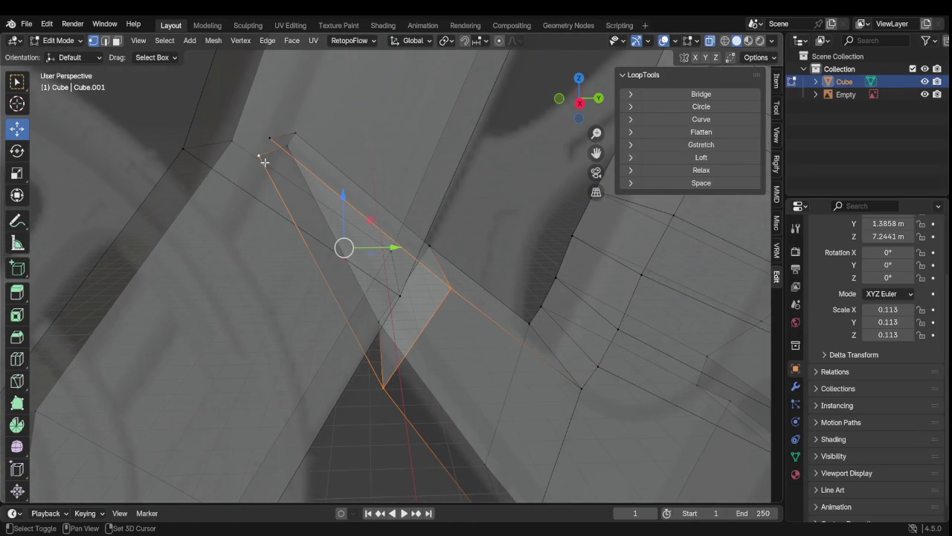
{"action": "middle_click_drag", "start_coordinate": [268, 141], "coordinate": [321, 232]}
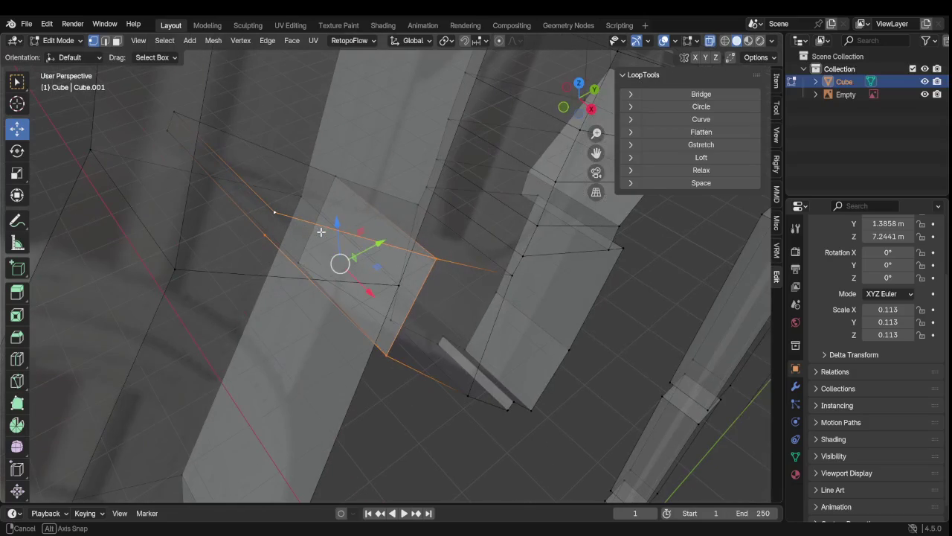
{"action": "key", "text": "f"}
Step: Circle-select the faces running up the strip, inspect them, and return to Object Mode
{"action": "mouse_move", "coordinate": [250, 269]}
{"action": "middle_mouse_down"}
{"action": "mouse_move", "coordinate": [389, 257]}
{"action": "mouse_move", "coordinate": [319, 272]}
{"action": "middle_mouse_up"}
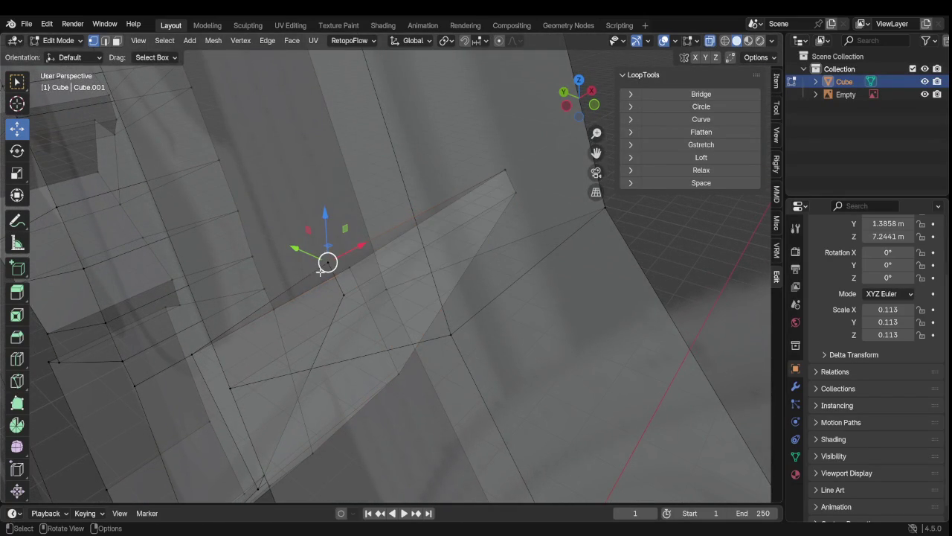
{"action": "mouse_move", "coordinate": [320, 272]}
{"action": "middle_mouse_down"}
{"action": "mouse_move", "coordinate": [353, 259]}
{"action": "mouse_move", "coordinate": [456, 352]}
{"action": "middle_mouse_up"}
{"action": "key", "text": "c"}
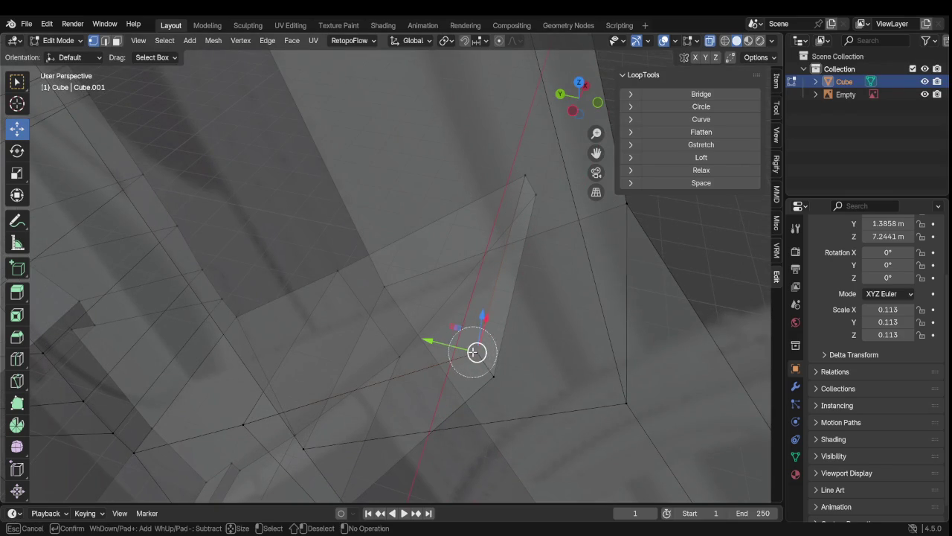
{"action": "left_click_drag", "start_coordinate": [481, 351], "coordinate": [532, 201]}
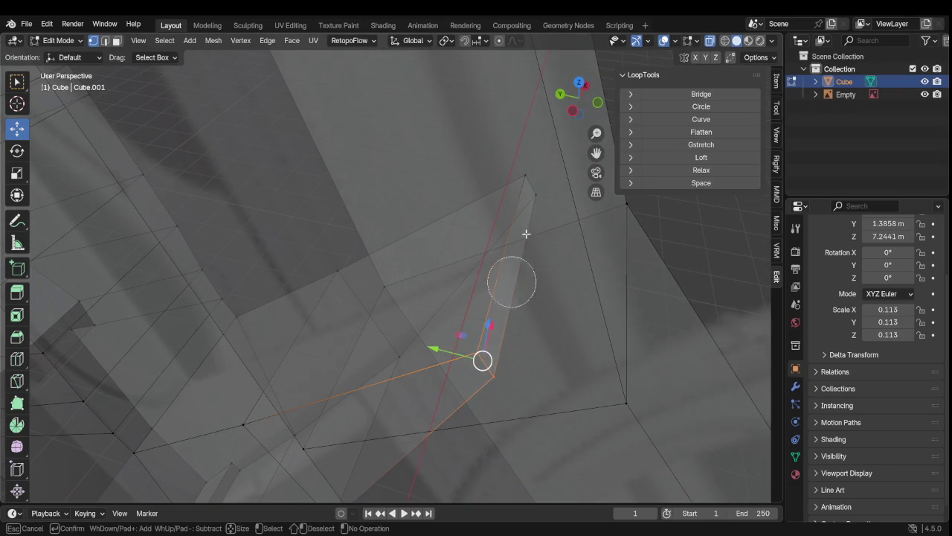
{"action": "mouse_move", "coordinate": [528, 320]}
{"action": "middle_mouse_down"}
{"action": "mouse_move", "coordinate": [469, 330]}
{"action": "mouse_move", "coordinate": [482, 328]}
{"action": "middle_mouse_up"}
{"action": "mouse_move", "coordinate": [499, 363]}
{"action": "middle_mouse_down"}
{"action": "mouse_move", "coordinate": [461, 368]}
{"action": "mouse_move", "coordinate": [377, 340]}
{"action": "mouse_move", "coordinate": [440, 378]}
{"action": "mouse_move", "coordinate": [453, 342]}
{"action": "mouse_move", "coordinate": [483, 325]}
{"action": "middle_mouse_up"}
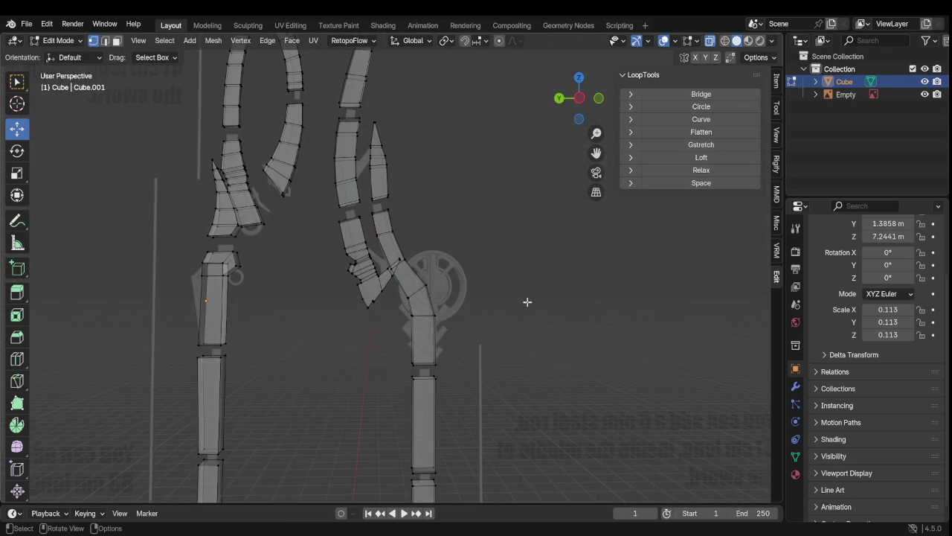
{"action": "key", "text": "Tab"}
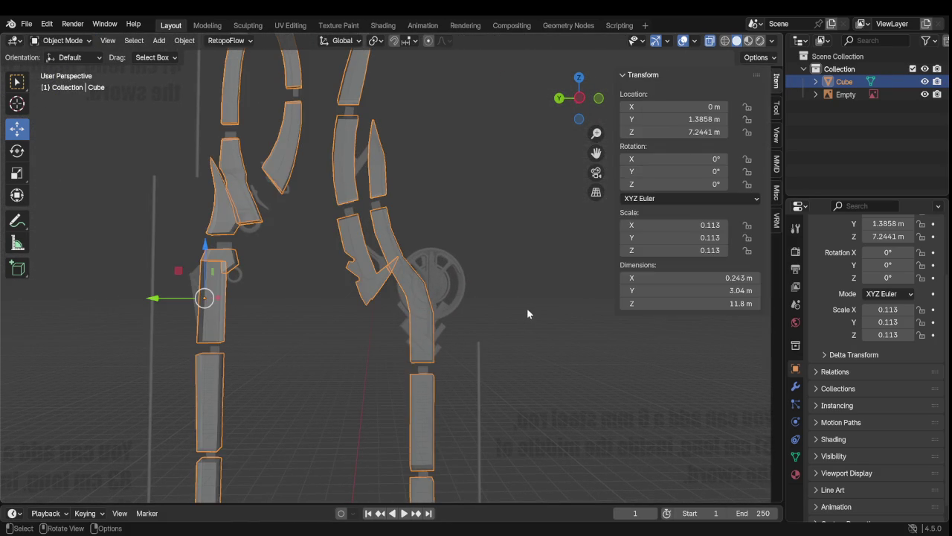
Step: Add a circle object and move it up onto the joint
{"action": "key", "text": "shift+a"}
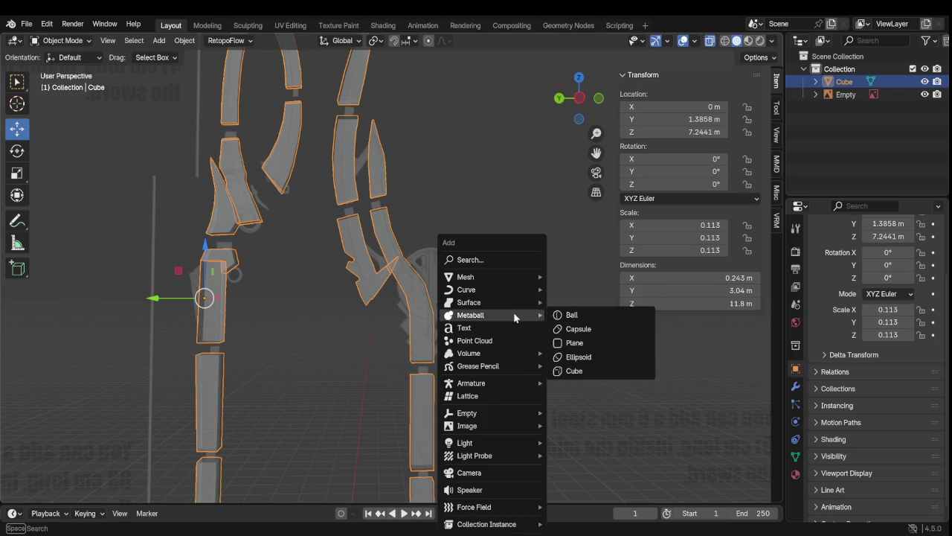
{"action": "mouse_move", "coordinate": [491, 277]}
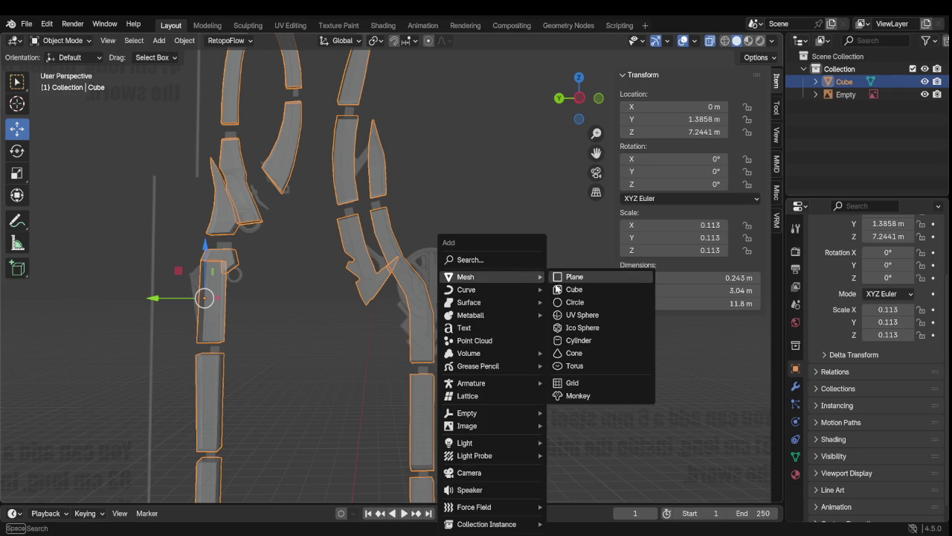
{"action": "left_click", "coordinate": [581, 309]}
{"action": "scroll", "coordinate": [447, 339], "scroll_direction": "down", "scroll_amount": 4}
{"action": "scroll", "coordinate": [424, 357], "scroll_direction": "down", "scroll_amount": 4}
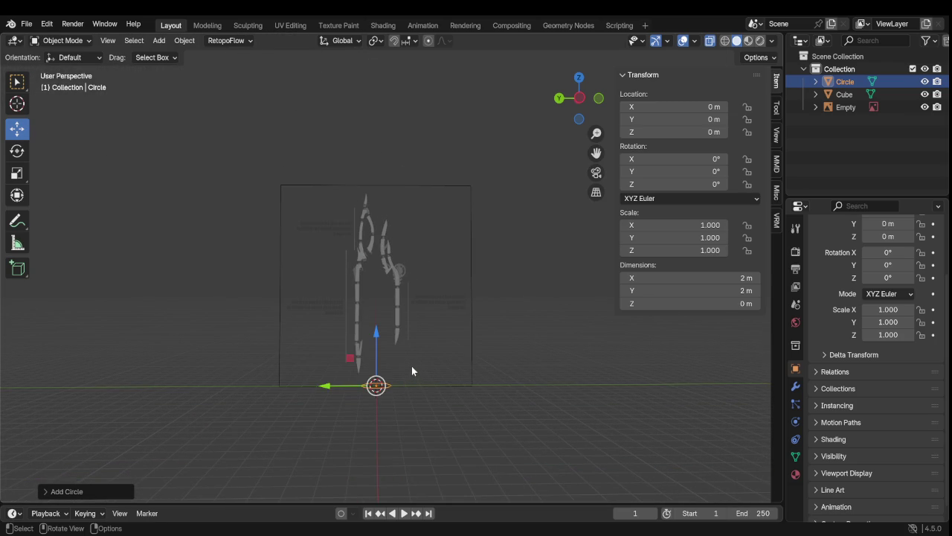
{"action": "left_click_drag", "start_coordinate": [383, 355], "coordinate": [371, 258]}
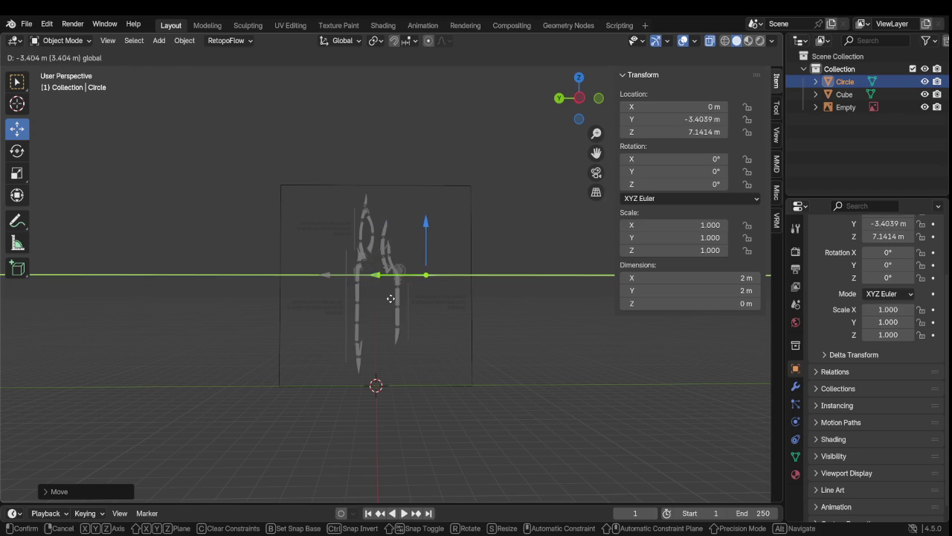
{"action": "left_click_drag", "start_coordinate": [337, 280], "coordinate": [390, 282]}
{"action": "scroll", "coordinate": [446, 267], "scroll_direction": "up", "scroll_amount": 3}
{"action": "scroll", "coordinate": [481, 254], "scroll_direction": "up", "scroll_amount": 2}
{"action": "scroll", "coordinate": [481, 253], "scroll_direction": "up", "scroll_amount": 2}
{"action": "scroll", "coordinate": [481, 253], "scroll_direction": "up", "scroll_amount": 1}
Step: Rotate the circle, then undo repeatedly until it is removed from the scene
{"action": "key", "text": "r"}
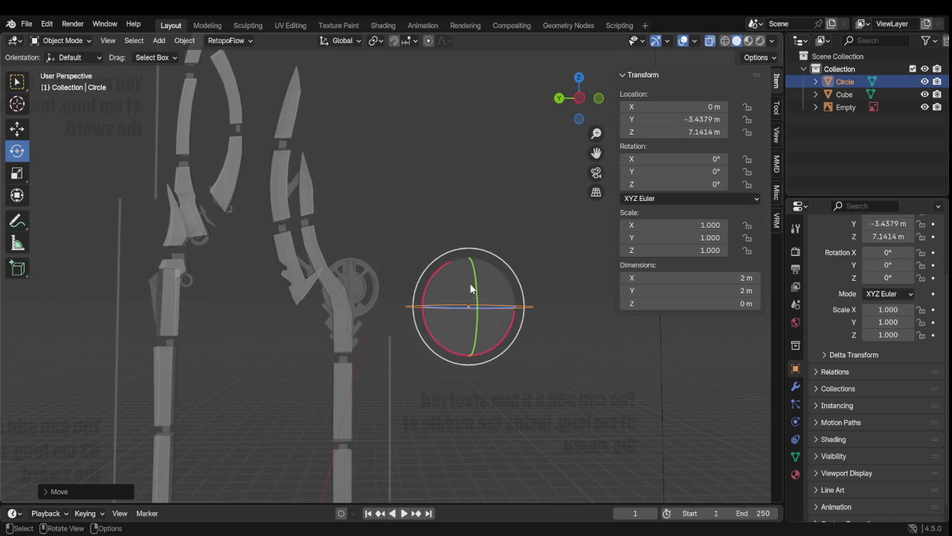
{"action": "left_click_drag", "start_coordinate": [479, 277], "coordinate": [494, 329]}
{"action": "key", "text": "Tab"}
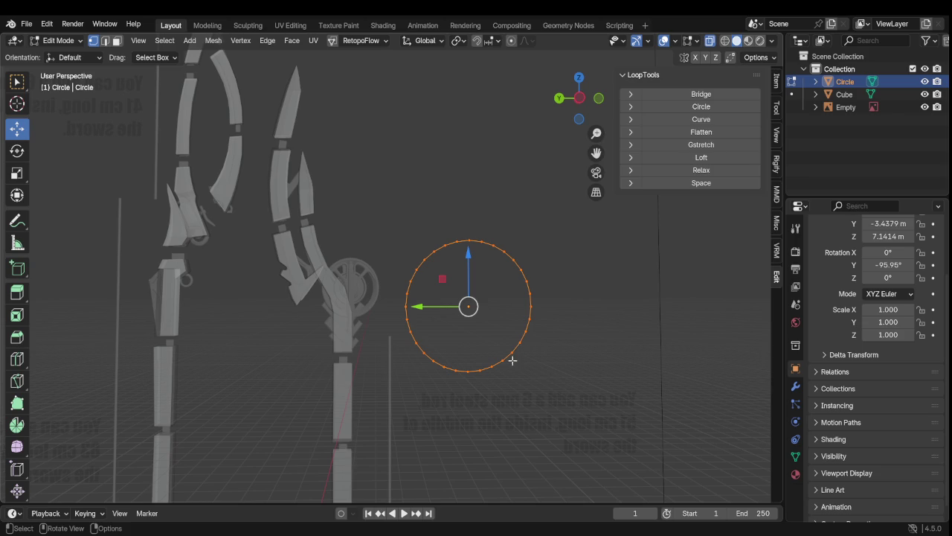
{"action": "key", "text": "Tab"}
{"action": "key", "text": "alt+r"}
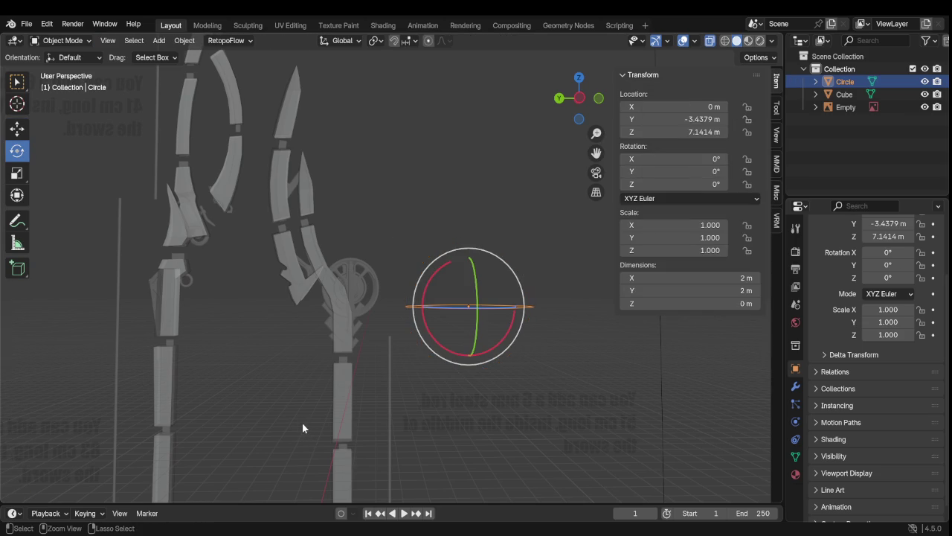
{"action": "key", "text": "ctrl+z"}
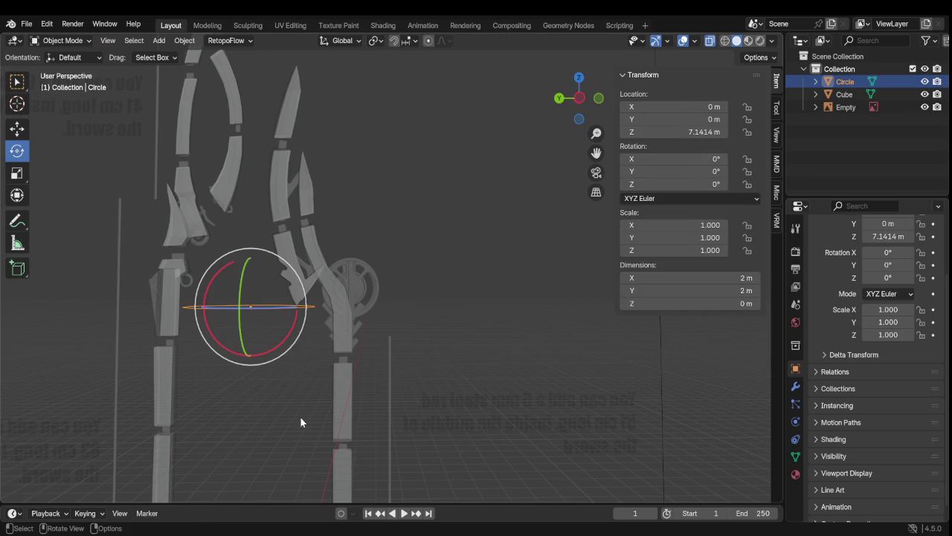
{"action": "scroll", "coordinate": [303, 415], "scroll_direction": "down", "scroll_amount": 2}
{"action": "key", "text": "ctrl+z"}
{"action": "scroll", "coordinate": [305, 417], "scroll_direction": "down", "scroll_amount": 3}
{"action": "key", "text": "ctrl+z"}
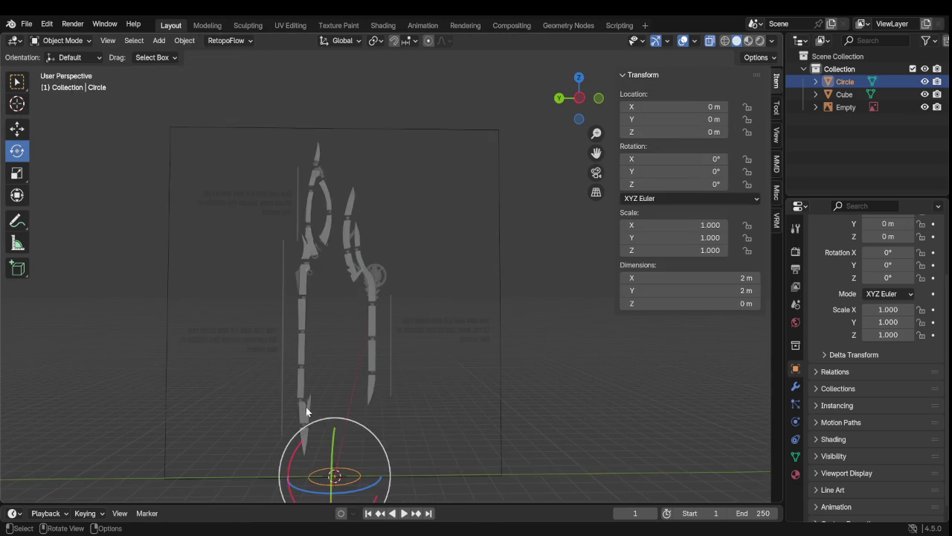
{"action": "key", "text": "ctrl+z"}
{"action": "key", "text": "Tab"}
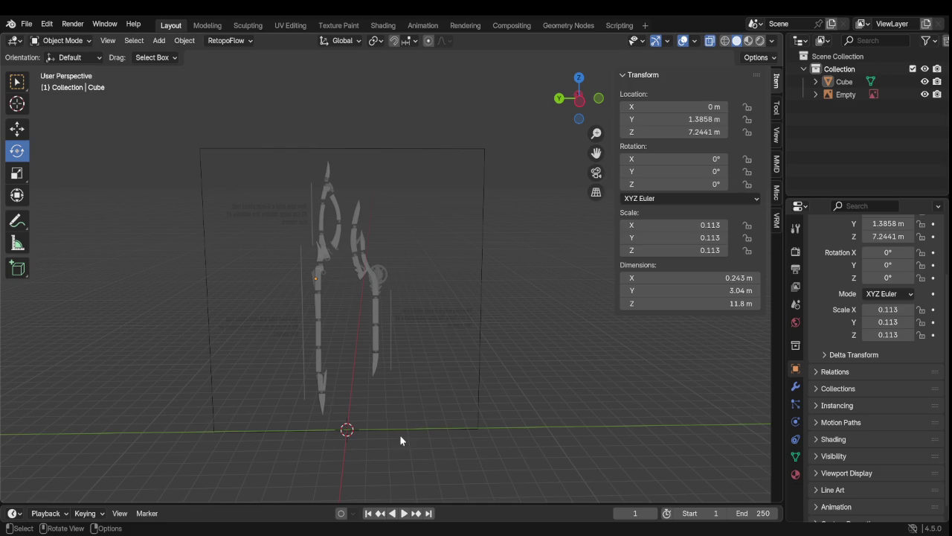
Step: Add a torus with 14 major and 7 minor segments
{"action": "key", "text": "Tab"}
{"action": "key", "text": "shift+a"}
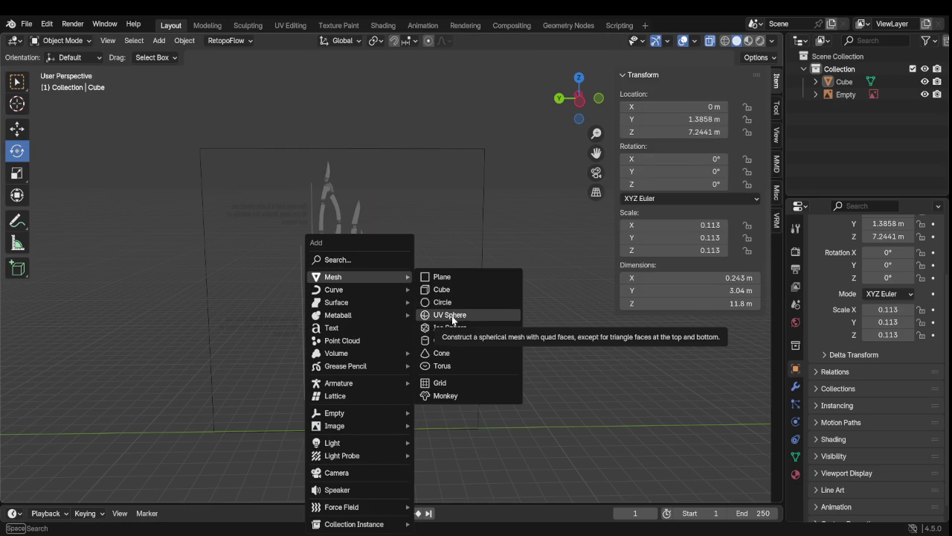
{"action": "left_click", "coordinate": [450, 365]}
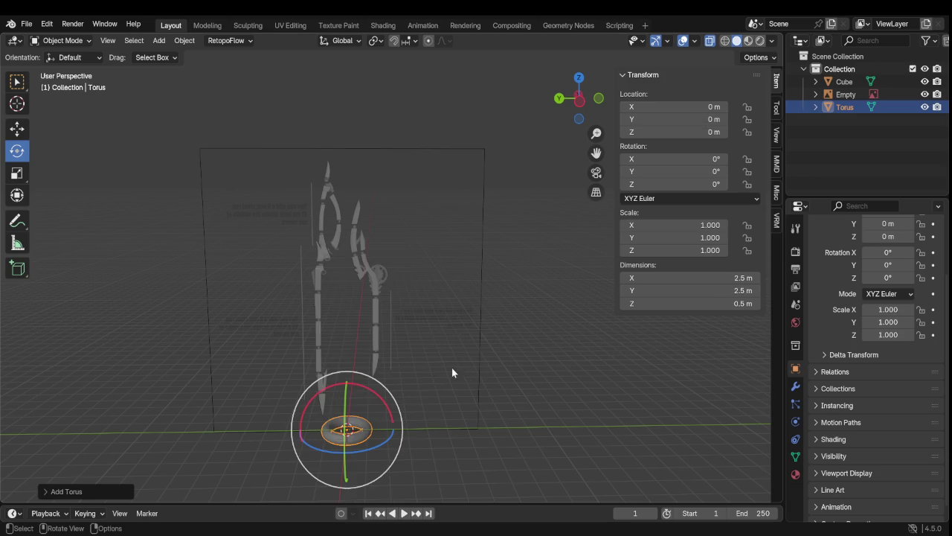
{"action": "scroll", "coordinate": [418, 376], "scroll_direction": "down", "scroll_amount": 2}
{"action": "left_click", "coordinate": [47, 491]}
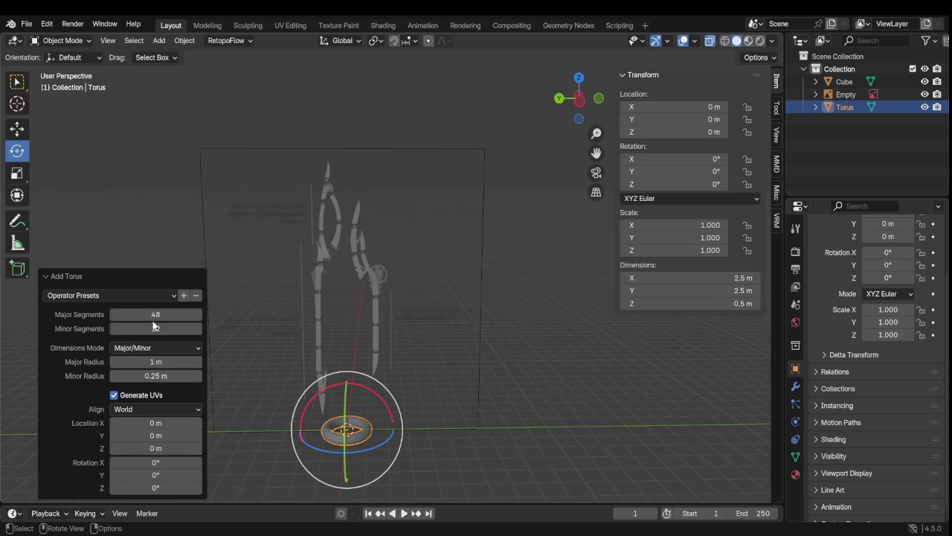
{"action": "left_click_drag", "start_coordinate": [155, 314], "coordinate": [126, 328]}
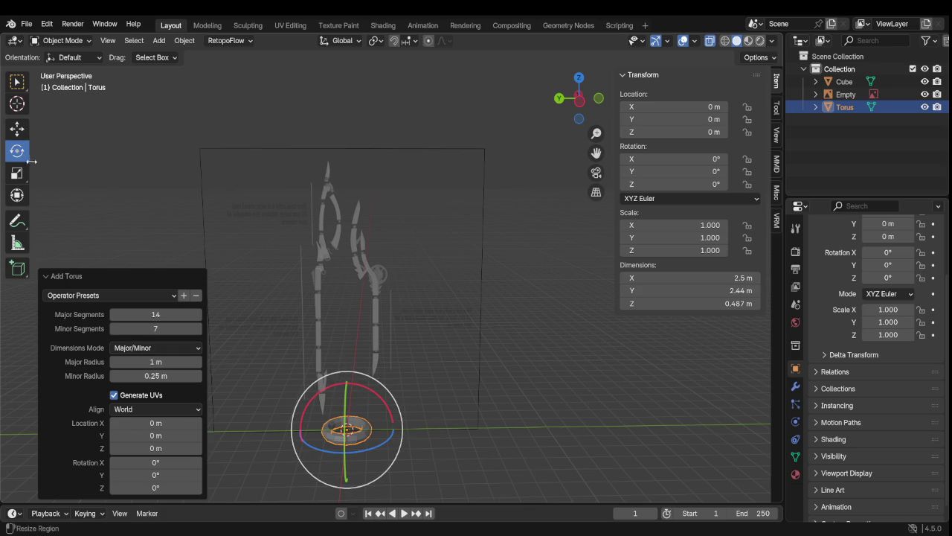
Step: Raise the torus to the joint and rotate it upright to about 97° in side view
{"action": "left_click", "coordinate": [17, 128]}
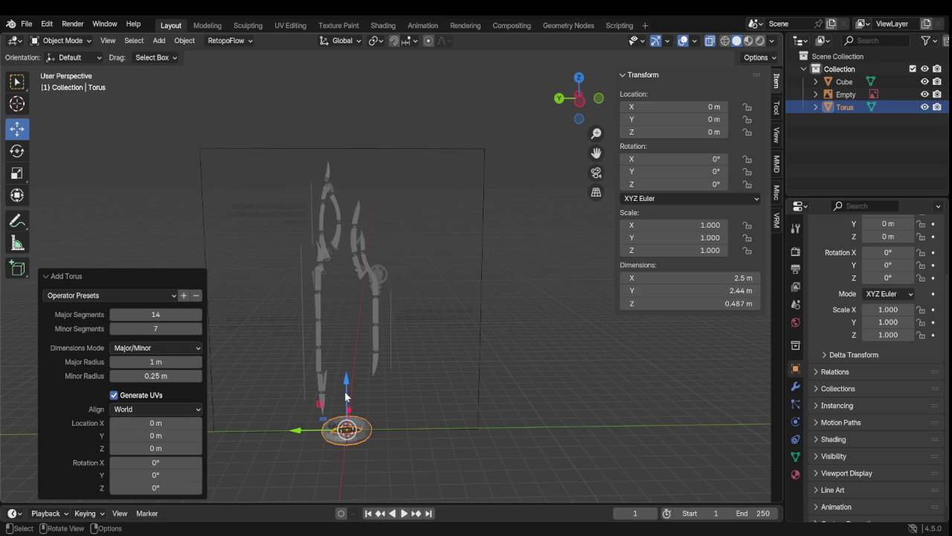
{"action": "left_click_drag", "start_coordinate": [346, 396], "coordinate": [345, 252]}
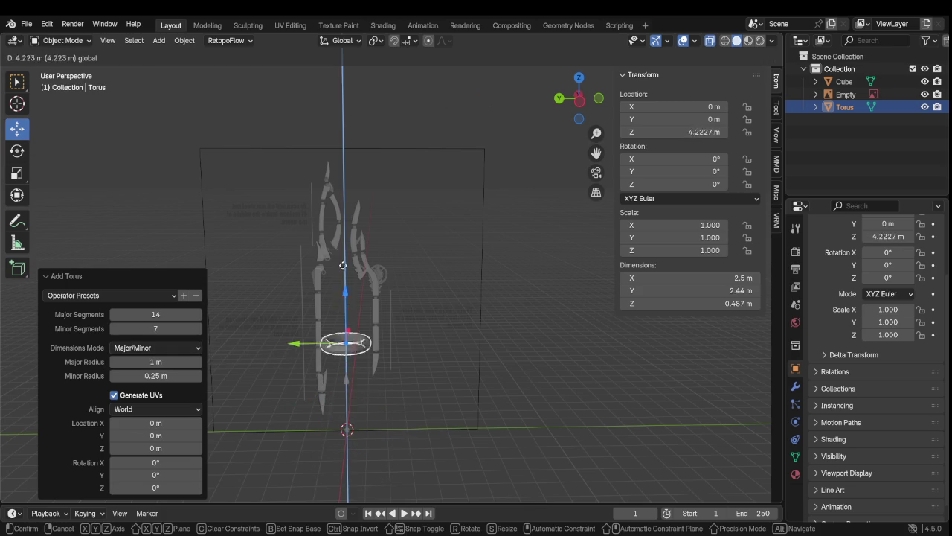
{"action": "left_click", "coordinate": [16, 151]}
{"action": "scroll", "coordinate": [250, 340], "scroll_direction": "up", "scroll_amount": 5}
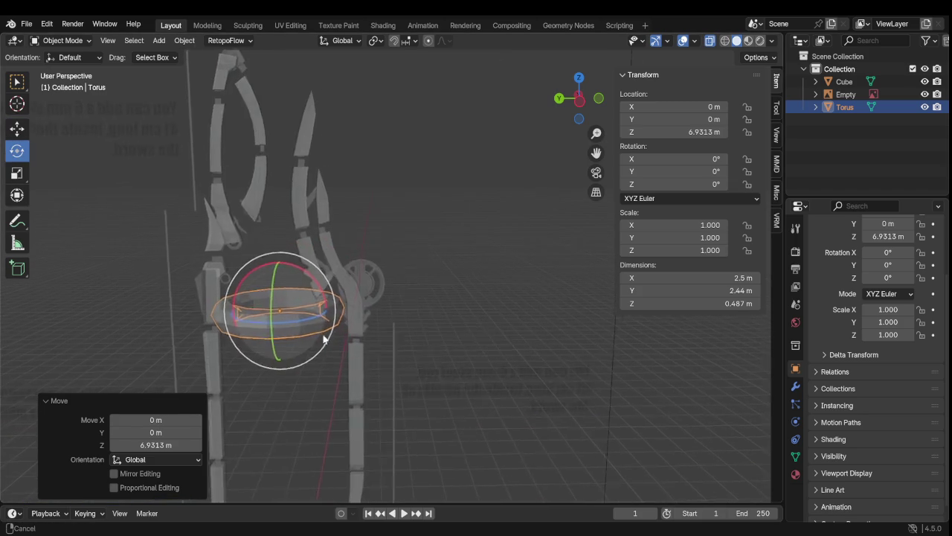
{"action": "middle_click_drag", "start_coordinate": [308, 337], "coordinate": [397, 274], "text": "shift"}
{"action": "mouse_move", "coordinate": [381, 301]}
{"action": "left_mouse_down"}
{"action": "mouse_move", "coordinate": [378, 312]}
{"action": "mouse_move", "coordinate": [371, 268]}
{"action": "mouse_move", "coordinate": [423, 217]}
{"action": "left_mouse_up"}
{"action": "key", "text": "Escape"}
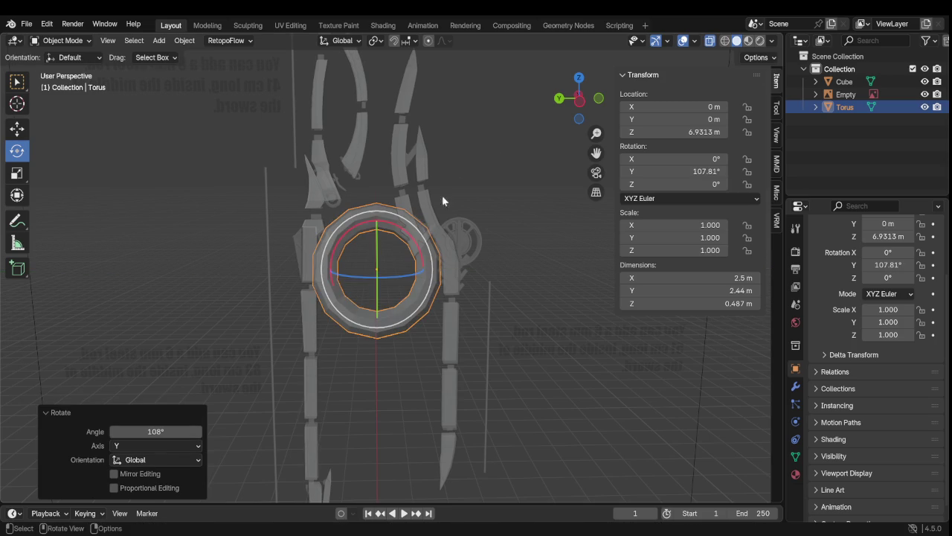
{"action": "left_click", "coordinate": [578, 101]}
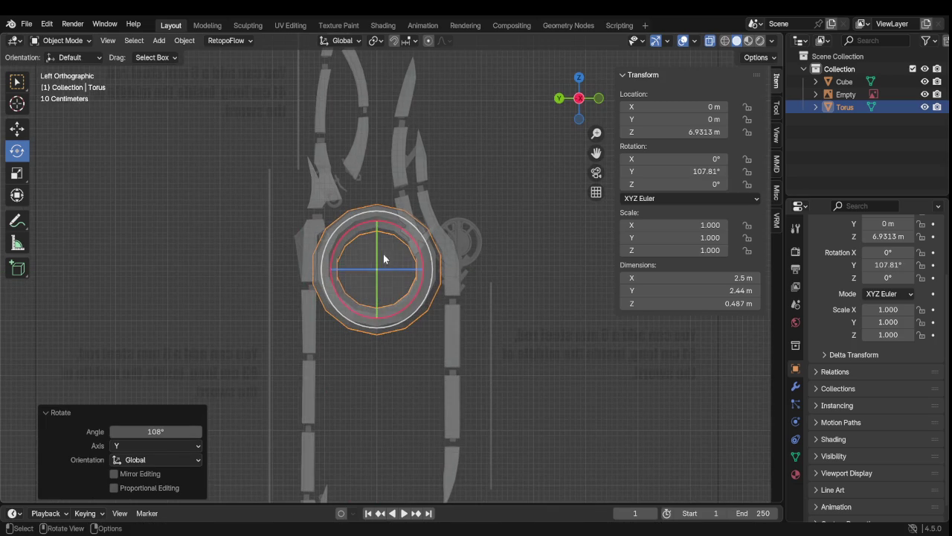
{"action": "left_click_drag", "start_coordinate": [379, 239], "coordinate": [386, 243]}
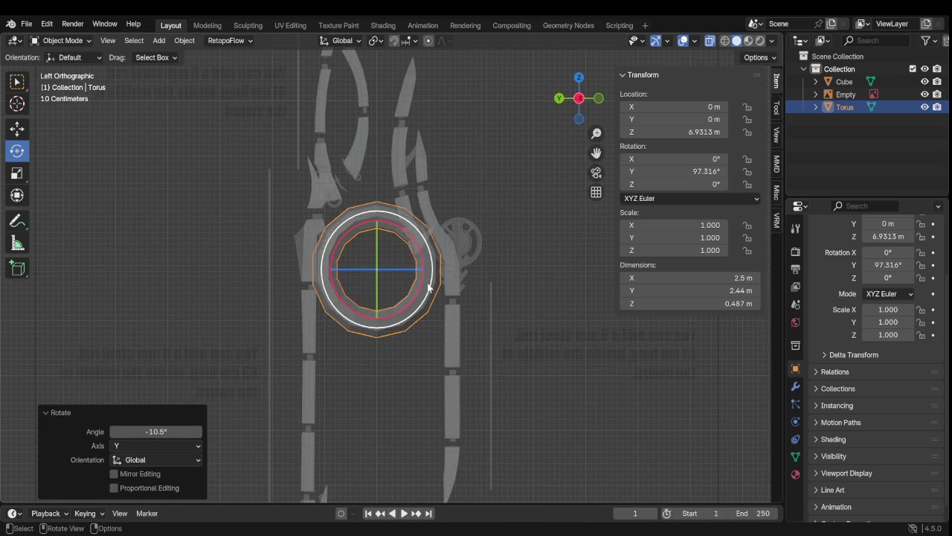
Step: Slide and raise the torus onto the joint circle and shrink it
{"action": "left_click", "coordinate": [17, 128]}
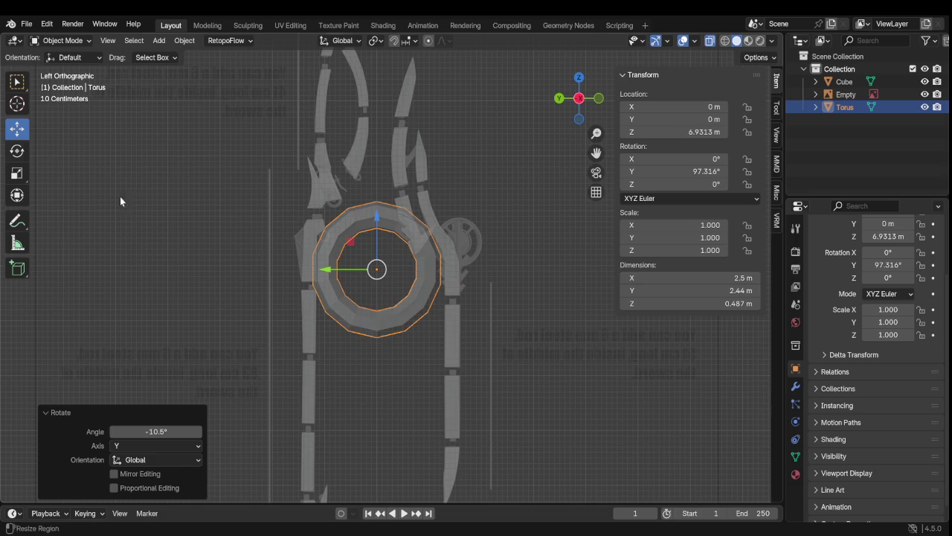
{"action": "left_click_drag", "start_coordinate": [342, 269], "coordinate": [412, 269]}
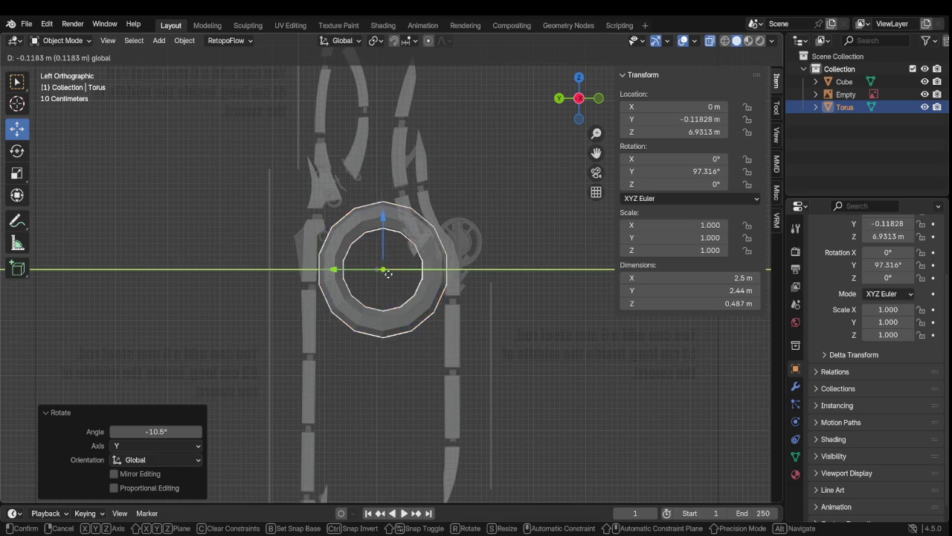
{"action": "left_click_drag", "start_coordinate": [447, 220], "coordinate": [443, 198]}
{"action": "scroll", "coordinate": [443, 198], "scroll_direction": "up", "scroll_amount": 2}
{"action": "middle_click_drag", "start_coordinate": [468, 239], "coordinate": [284, 308], "text": "shift"}
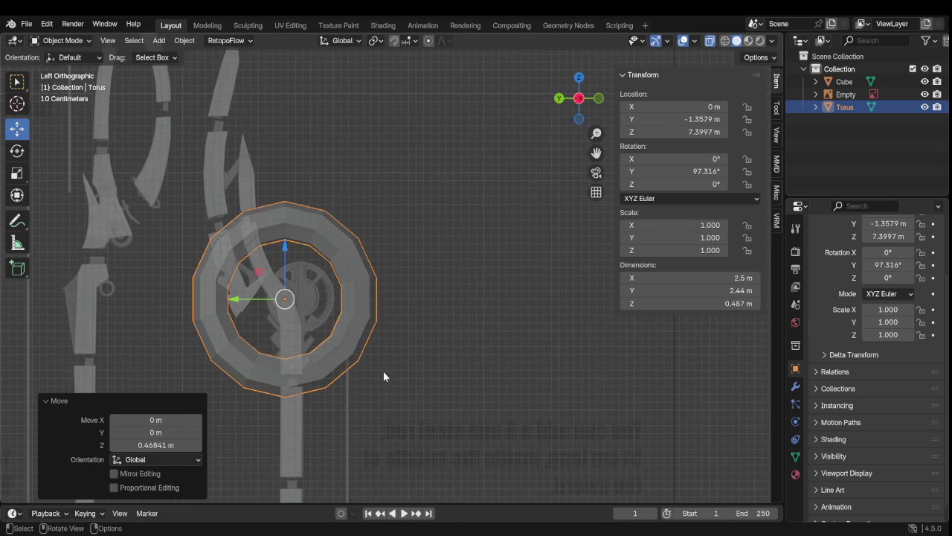
{"action": "key", "text": "s"}
{"action": "left_click", "coordinate": [323, 356]}
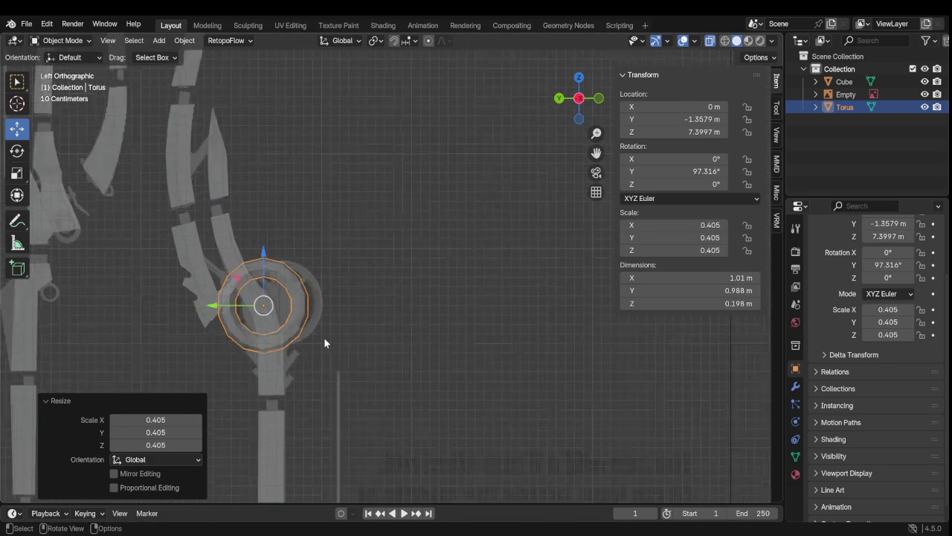
{"action": "scroll", "coordinate": [265, 342], "scroll_direction": "up", "scroll_amount": 4}
{"action": "middle_click_drag", "start_coordinate": [265, 341], "coordinate": [422, 283], "text": "shift"}
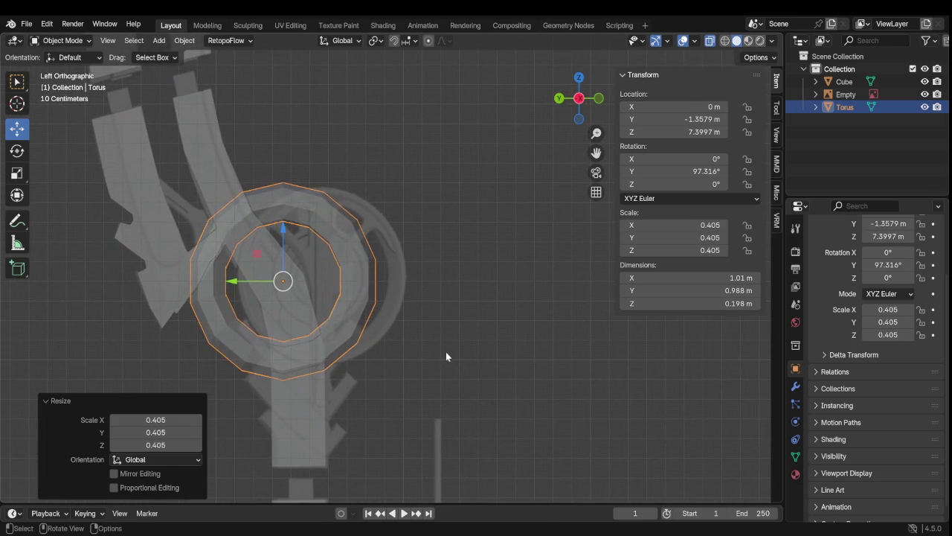
Step: Fine-tune the torus position and scale to about 0.369, then enter Edit Mode
{"action": "key", "text": "s"}
{"action": "left_click", "coordinate": [386, 350]}
{"action": "key", "text": "g"}
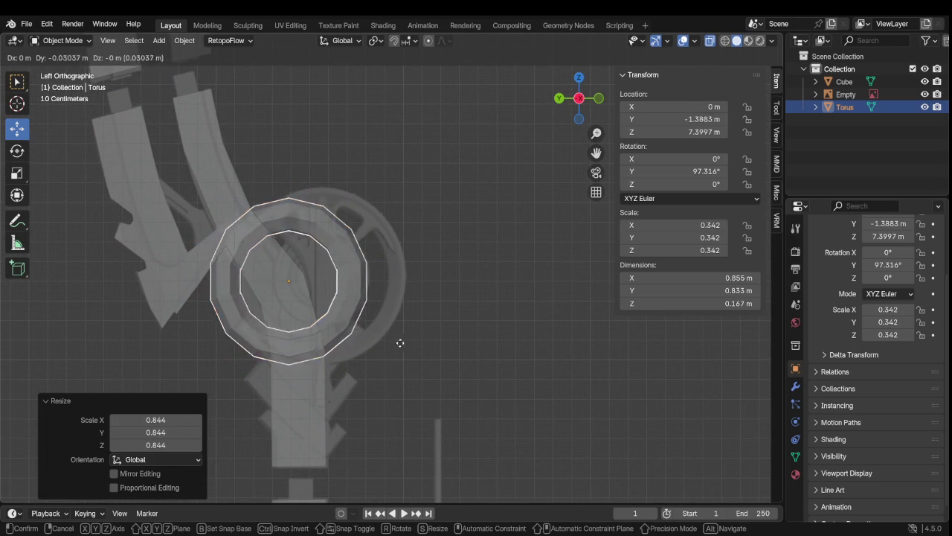
{"action": "left_click", "coordinate": [417, 340]}
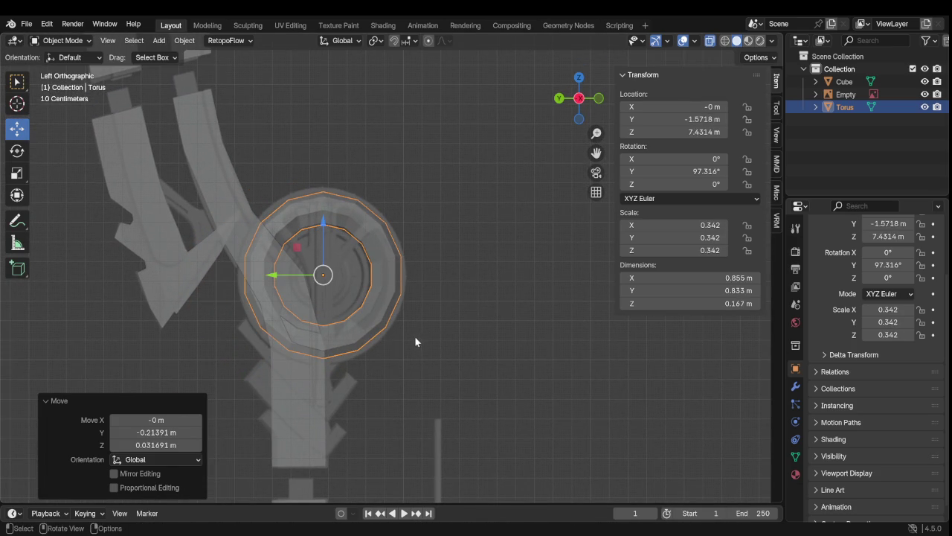
{"action": "key", "text": "s"}
{"action": "left_click", "coordinate": [425, 340]}
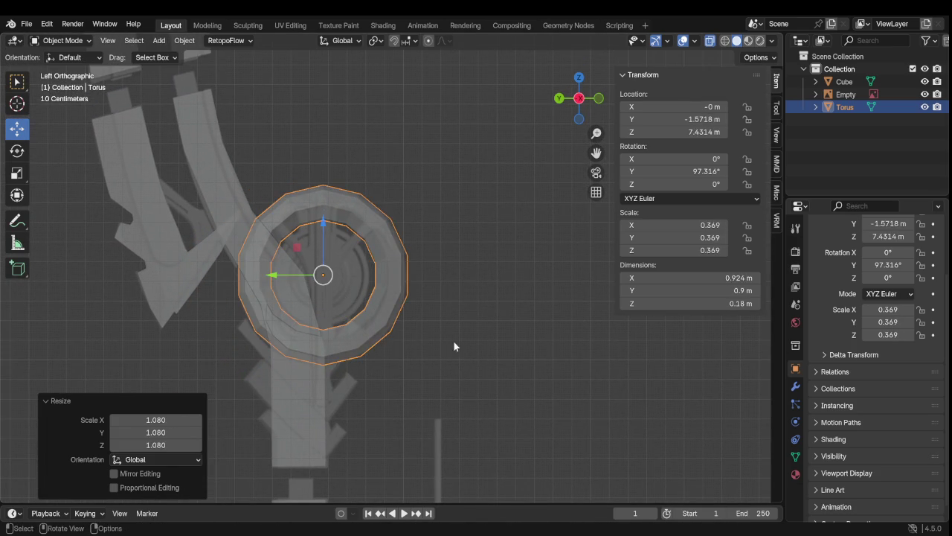
{"action": "key", "text": "Tab"}
{"action": "left_click", "coordinate": [495, 333]}
{"action": "scroll", "coordinate": [364, 275], "scroll_direction": "up", "scroll_amount": 3}
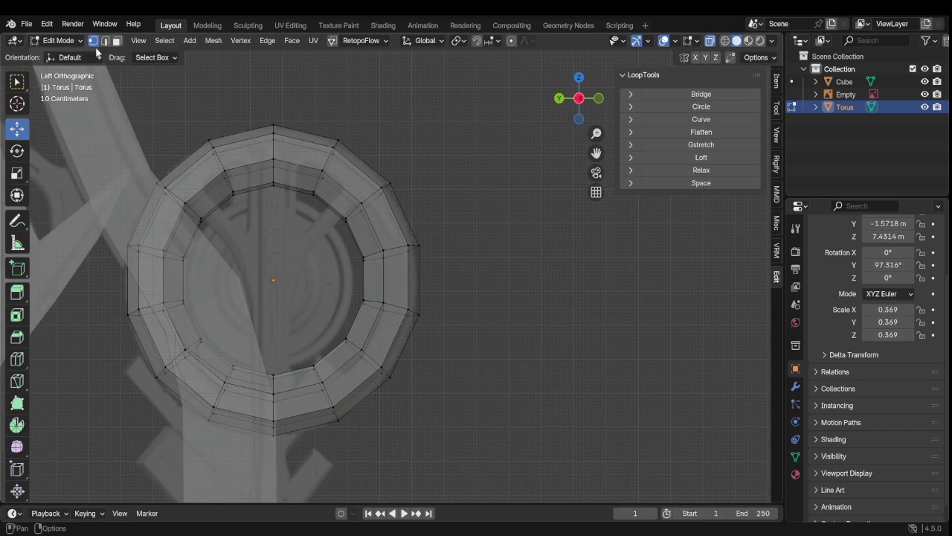
Step: Select the torus's inner edge loop, grow it to the face band, and scale it by 1.192
{"action": "left_click", "coordinate": [364, 261]}
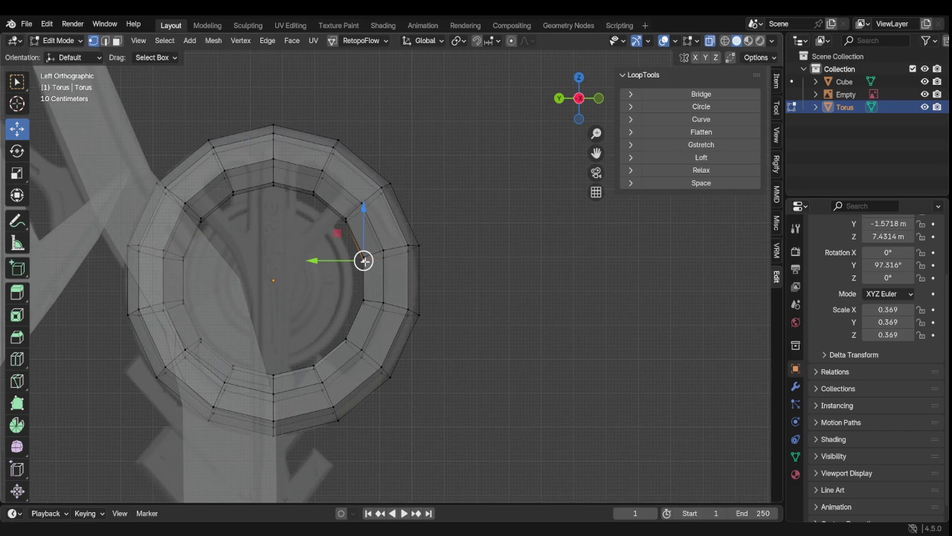
{"action": "key", "text": "KP_5"}
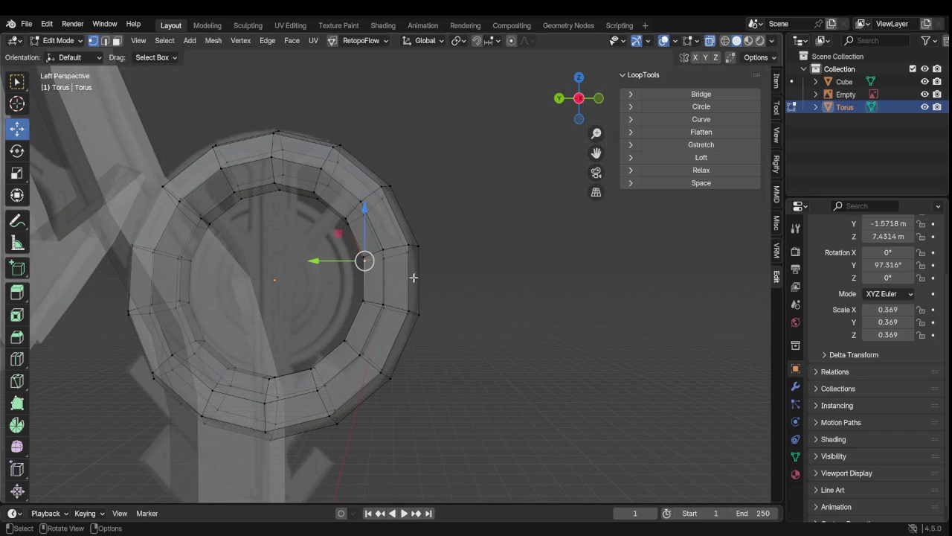
{"action": "left_click", "coordinate": [362, 304], "text": "shift"}
{"action": "left_click", "coordinate": [360, 304], "text": "alt"}
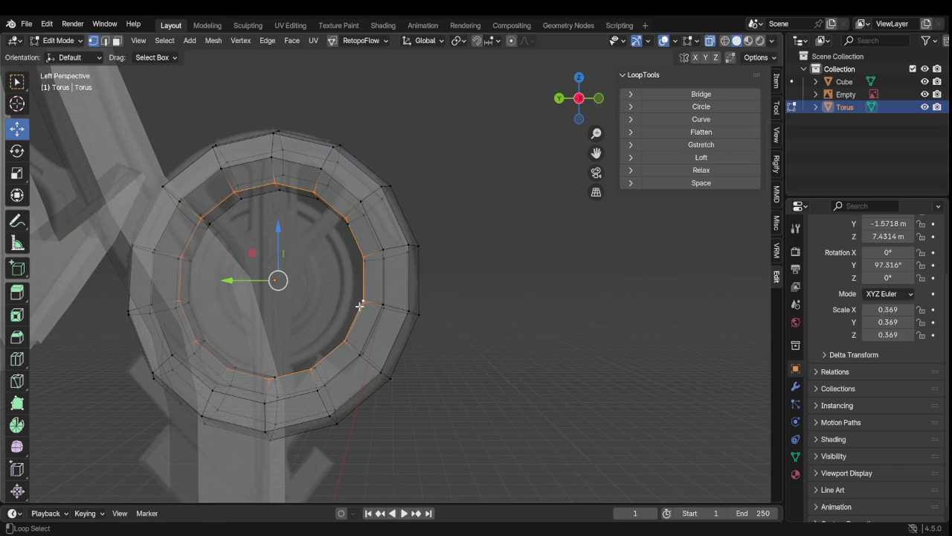
{"action": "middle_click_drag", "start_coordinate": [324, 350], "coordinate": [348, 357]}
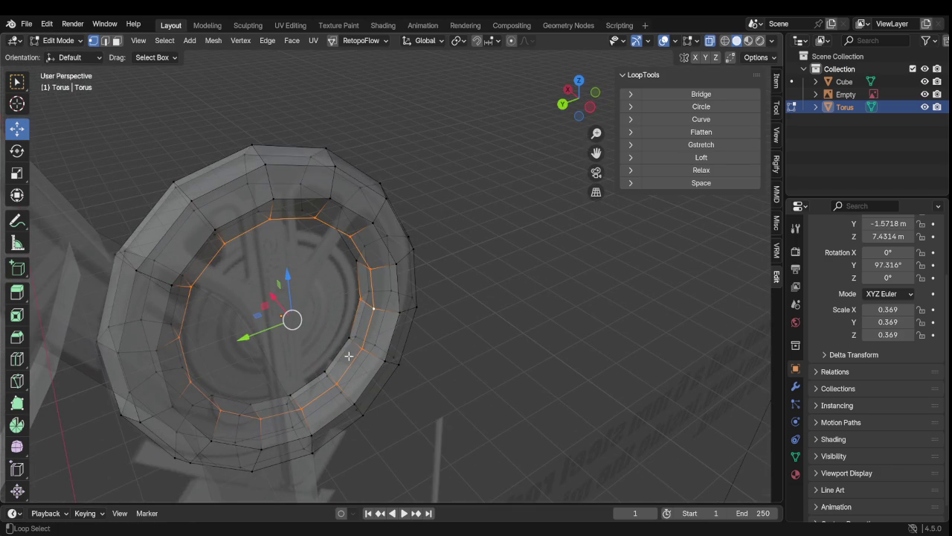
{"action": "left_click", "coordinate": [342, 344], "text": "alt+shift"}
{"action": "mouse_move", "coordinate": [342, 345]}
{"action": "middle_mouse_down"}
{"action": "mouse_move", "coordinate": [288, 306]}
{"action": "mouse_move", "coordinate": [298, 296]}
{"action": "mouse_move", "coordinate": [335, 312]}
{"action": "mouse_move", "coordinate": [252, 281]}
{"action": "mouse_move", "coordinate": [306, 313]}
{"action": "middle_mouse_up"}
{"action": "key", "text": "s"}
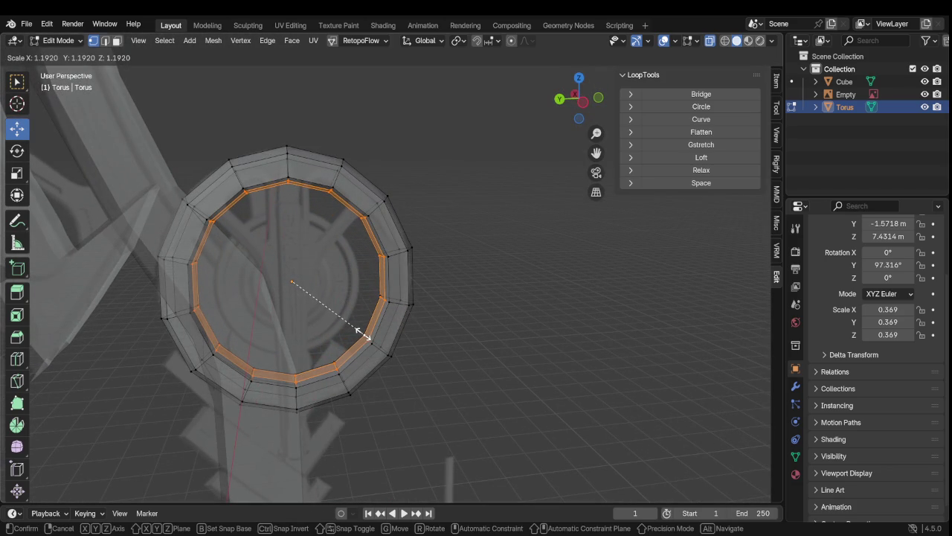
{"action": "left_click", "coordinate": [362, 334]}
{"action": "mouse_move", "coordinate": [362, 334]}
{"action": "middle_mouse_down"}
{"action": "mouse_move", "coordinate": [64, 336]}
{"action": "mouse_move", "coordinate": [210, 370]}
{"action": "mouse_move", "coordinate": [465, 177]}
{"action": "middle_mouse_up"}
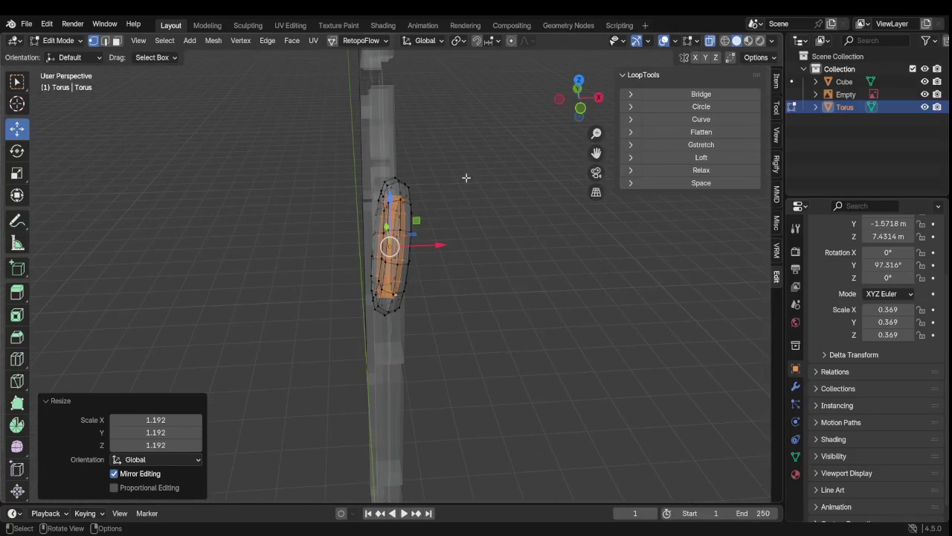
Step: In front view, select the whole torus and rotate it about -5.45° upright
{"action": "left_click", "coordinate": [581, 112]}
{"action": "scroll", "coordinate": [450, 191], "scroll_direction": "up", "scroll_amount": 1}
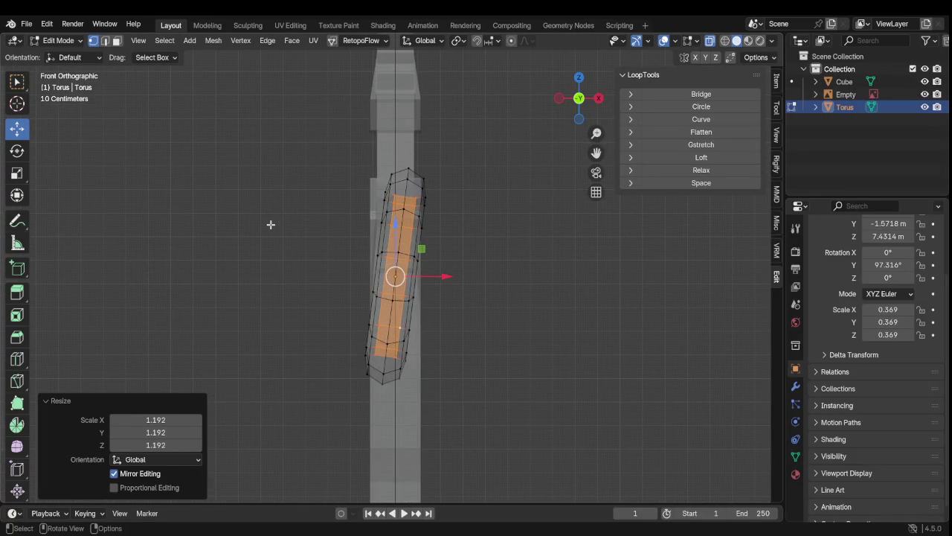
{"action": "key", "text": "a"}
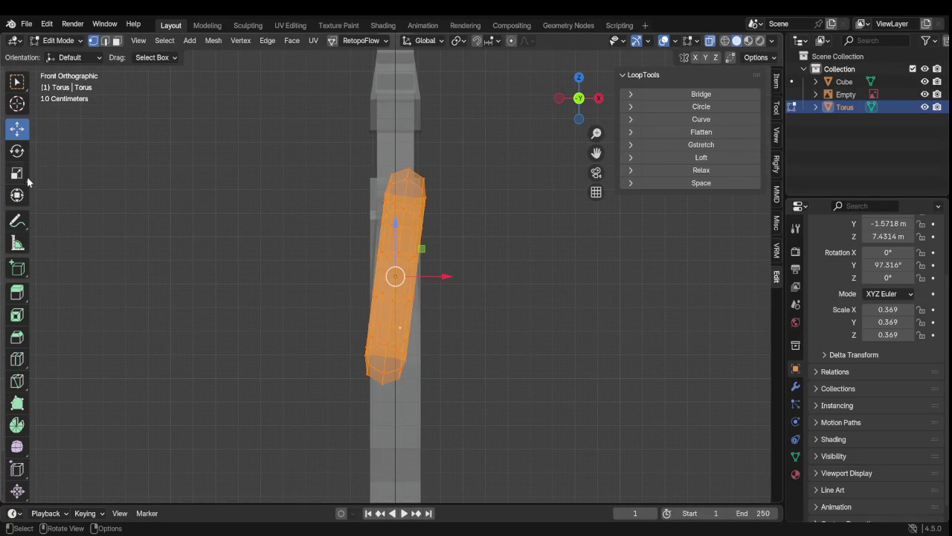
{"action": "left_click", "coordinate": [17, 151]}
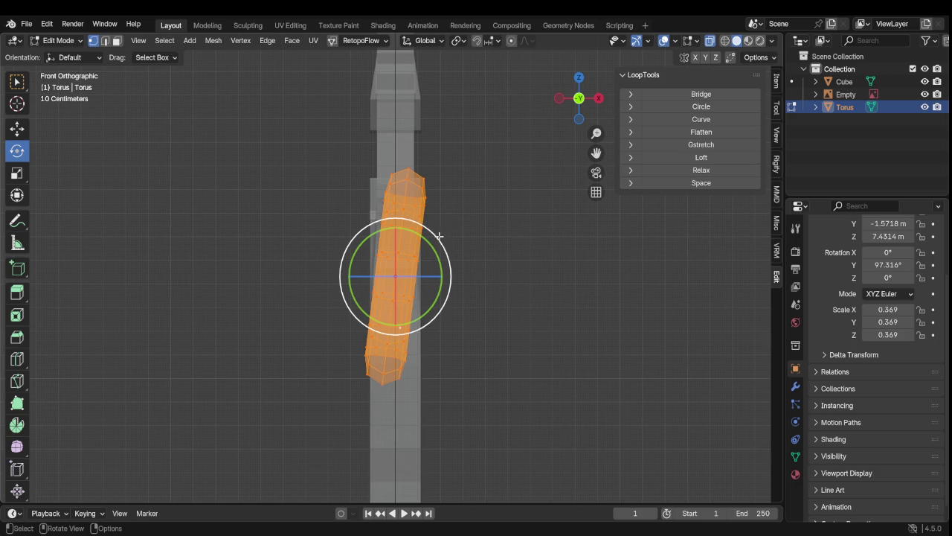
{"action": "left_click_drag", "start_coordinate": [431, 229], "coordinate": [429, 230]}
{"action": "mouse_move", "coordinate": [432, 323]}
{"action": "middle_mouse_down"}
{"action": "mouse_move", "coordinate": [478, 397]}
{"action": "mouse_move", "coordinate": [534, 400]}
{"action": "middle_mouse_up"}
Step: Return to Object Mode and make the Empty reference object active
{"action": "scroll", "coordinate": [484, 390], "scroll_direction": "down", "scroll_amount": 3}
{"action": "scroll", "coordinate": [428, 357], "scroll_direction": "up", "scroll_amount": 1}
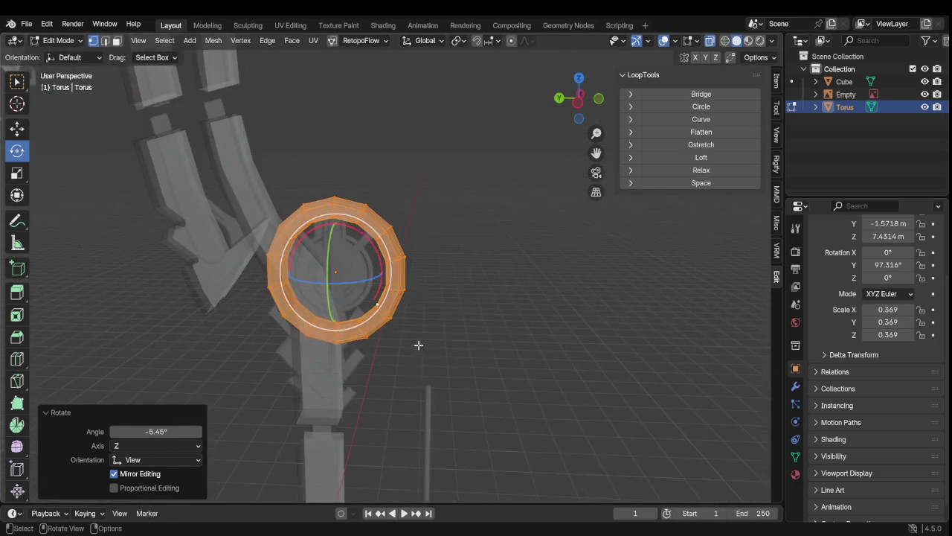
{"action": "scroll", "coordinate": [402, 349], "scroll_direction": "up", "scroll_amount": 2}
{"action": "mouse_move", "coordinate": [353, 364]}
{"action": "middle_mouse_down"}
{"action": "mouse_move", "coordinate": [453, 305]}
{"action": "mouse_move", "coordinate": [311, 255]}
{"action": "mouse_move", "coordinate": [262, 274]}
{"action": "mouse_move", "coordinate": [284, 315]}
{"action": "mouse_move", "coordinate": [459, 317]}
{"action": "middle_mouse_up"}
{"action": "scroll", "coordinate": [453, 326], "scroll_direction": "down", "scroll_amount": 2}
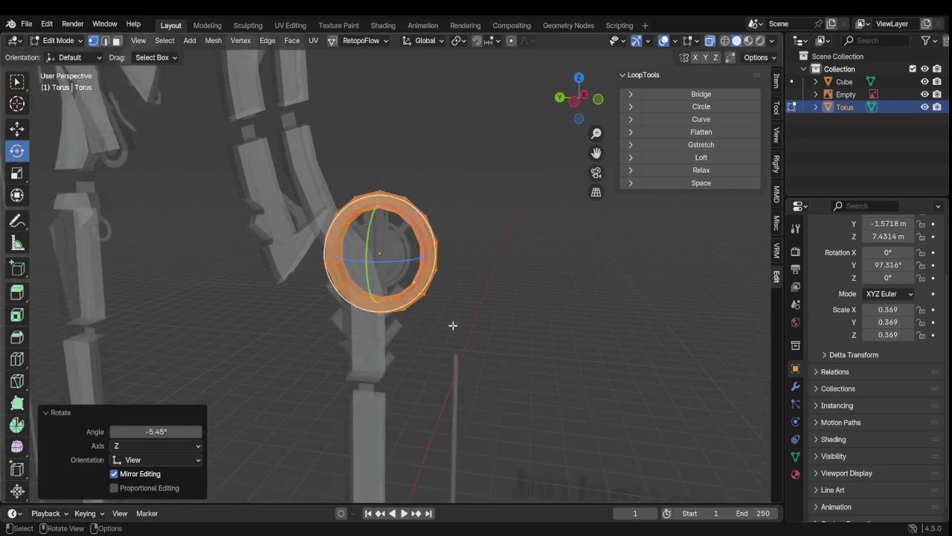
{"action": "scroll", "coordinate": [453, 325], "scroll_direction": "down", "scroll_amount": 3}
{"action": "key", "text": "Tab"}
{"action": "left_click", "coordinate": [511, 285]}
{"action": "mouse_move", "coordinate": [511, 285]}
{"action": "middle_mouse_down"}
{"action": "mouse_move", "coordinate": [86, 283]}
{"action": "mouse_move", "coordinate": [150, 269]}
{"action": "mouse_move", "coordinate": [165, 233]}
{"action": "mouse_move", "coordinate": [121, 219]}
{"action": "mouse_move", "coordinate": [205, 299]}
{"action": "mouse_move", "coordinate": [192, 298]}
{"action": "middle_mouse_up"}
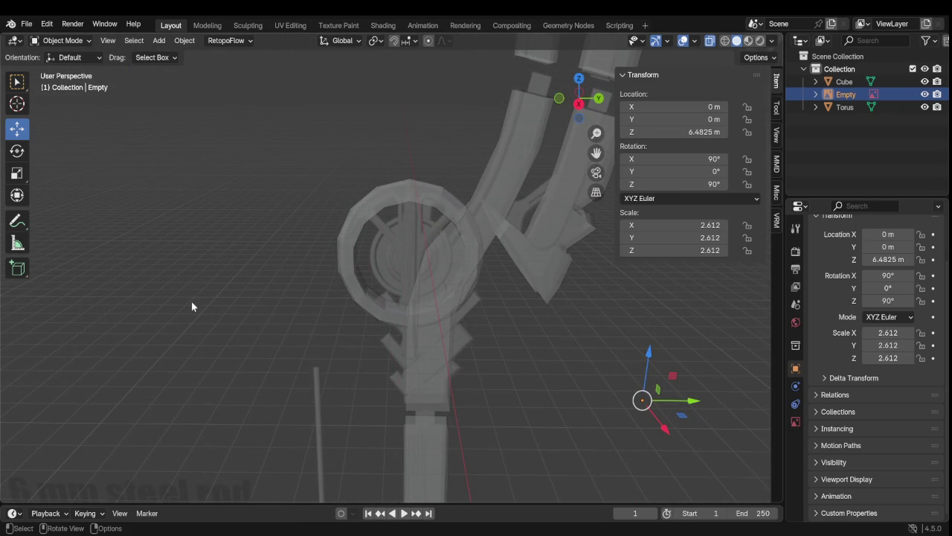
Step: Turn X-Ray off and enter Edit Mode on the Torus ring
{"action": "scroll", "coordinate": [195, 304], "scroll_direction": "up", "scroll_amount": 2}
{"action": "mouse_move", "coordinate": [197, 306]}
{"action": "middle_mouse_down"}
{"action": "mouse_move", "coordinate": [327, 331]}
{"action": "mouse_move", "coordinate": [411, 334]}
{"action": "middle_mouse_up"}
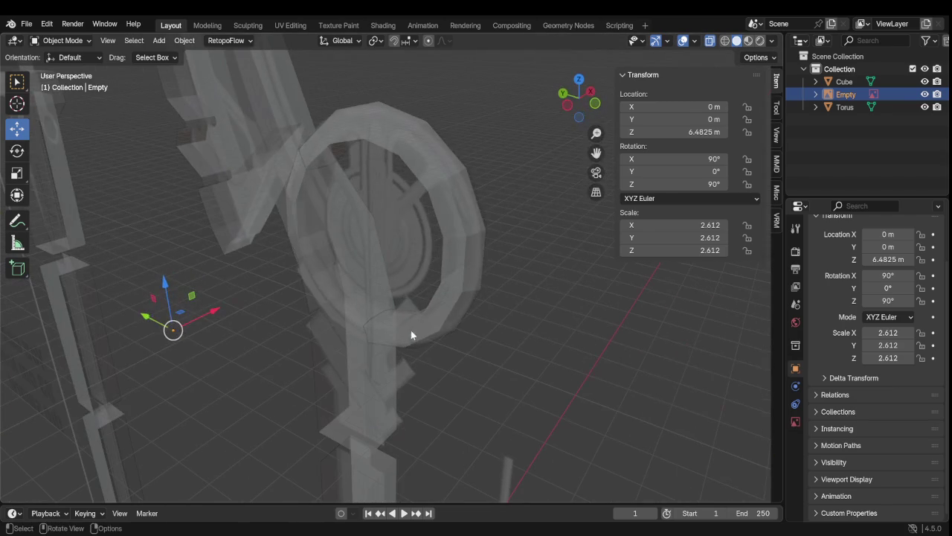
{"action": "left_click", "coordinate": [708, 43]}
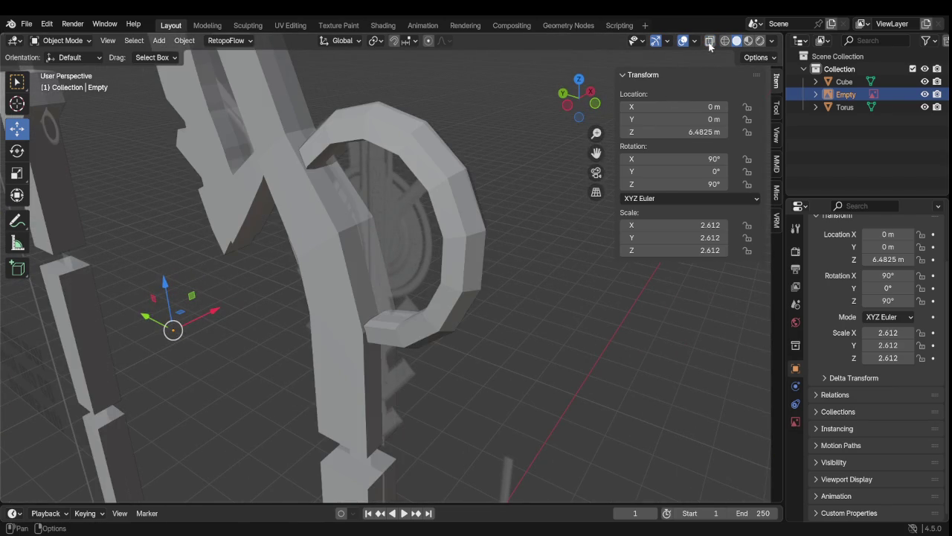
{"action": "scroll", "coordinate": [406, 151], "scroll_direction": "up", "scroll_amount": 3}
{"action": "left_click", "coordinate": [439, 117]}
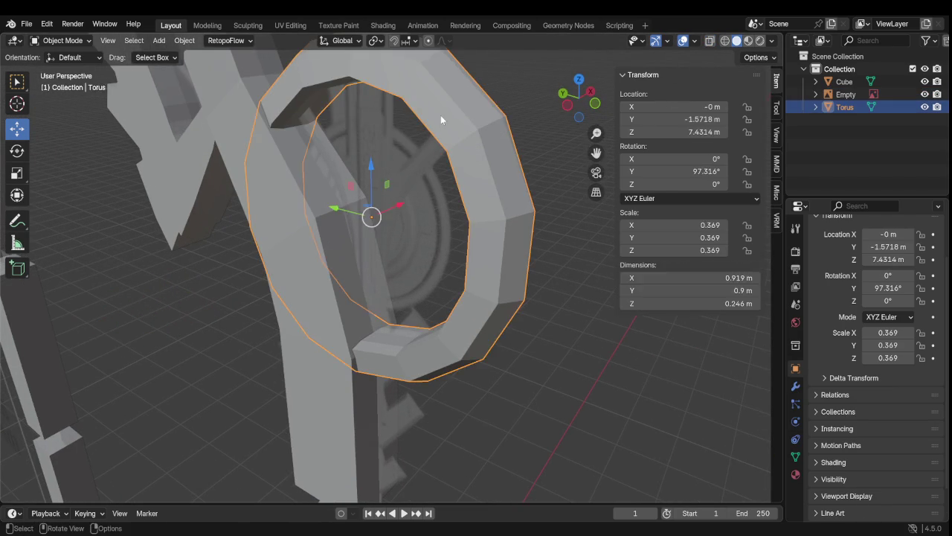
{"action": "key", "text": "Tab"}
Step: Duplicate the torus's inner edge loop in place with zero offset
{"action": "mouse_move", "coordinate": [440, 116]}
{"action": "middle_mouse_down"}
{"action": "mouse_move", "coordinate": [436, 198]}
{"action": "mouse_move", "coordinate": [466, 175]}
{"action": "mouse_move", "coordinate": [461, 197]}
{"action": "middle_mouse_up"}
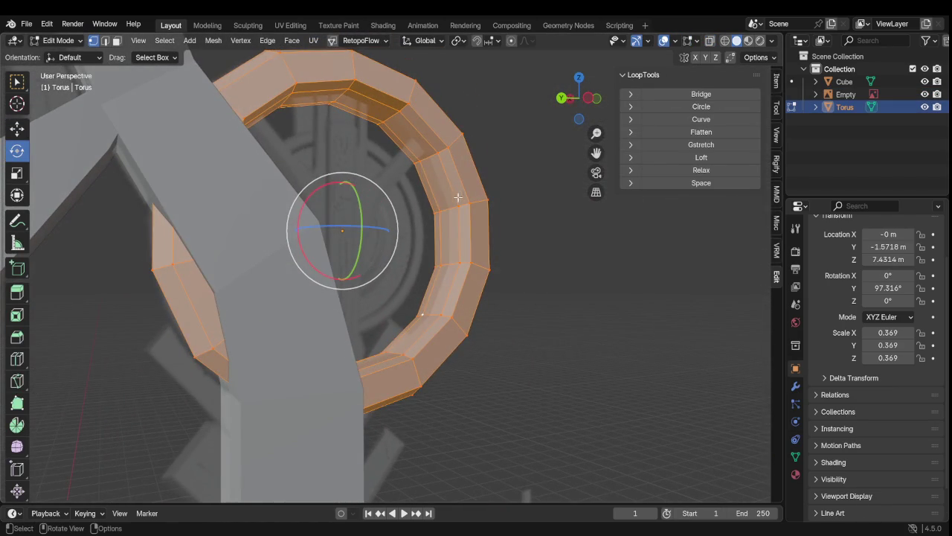
{"action": "left_click", "coordinate": [424, 166]}
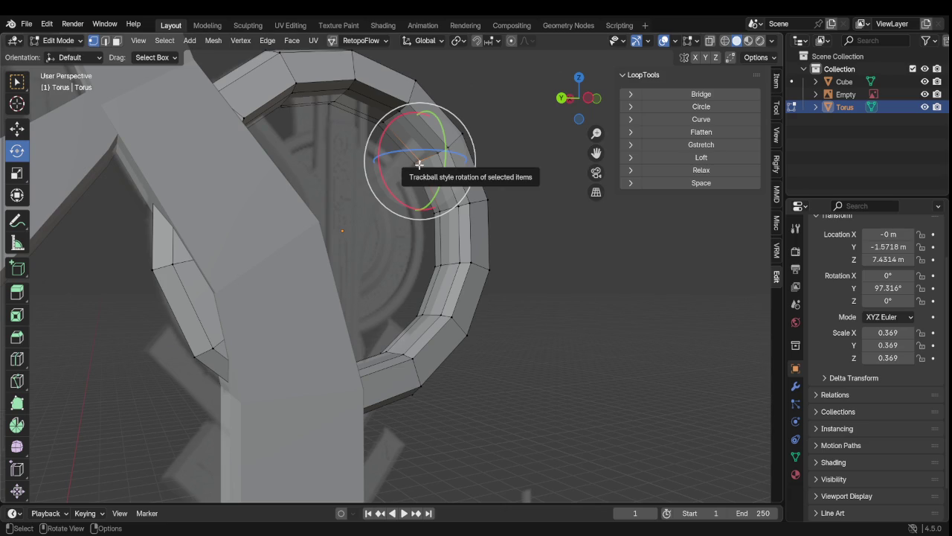
{"action": "left_click", "coordinate": [419, 163], "text": "alt"}
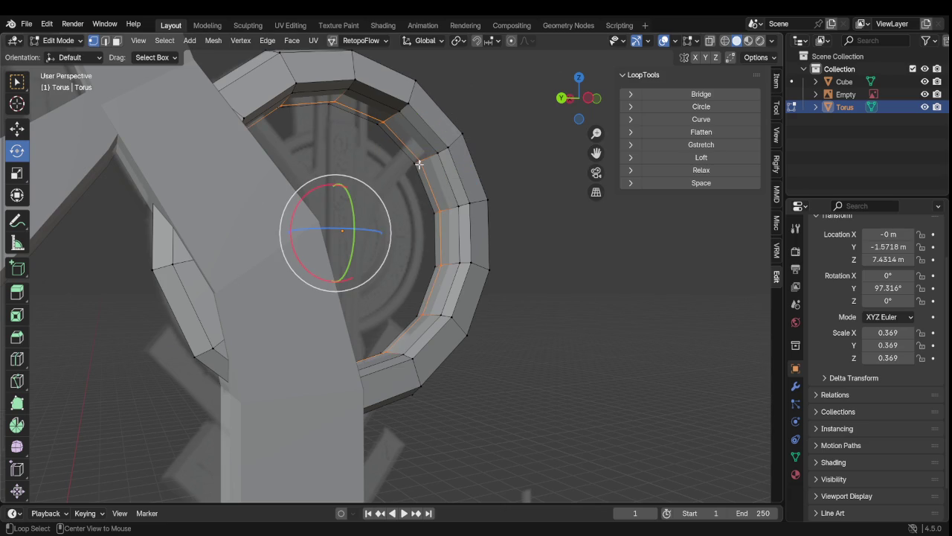
{"action": "mouse_move", "coordinate": [436, 177]}
{"action": "middle_mouse_down"}
{"action": "mouse_move", "coordinate": [378, 201]}
{"action": "mouse_move", "coordinate": [387, 195]}
{"action": "middle_mouse_up"}
{"action": "key", "text": "shift+d"}
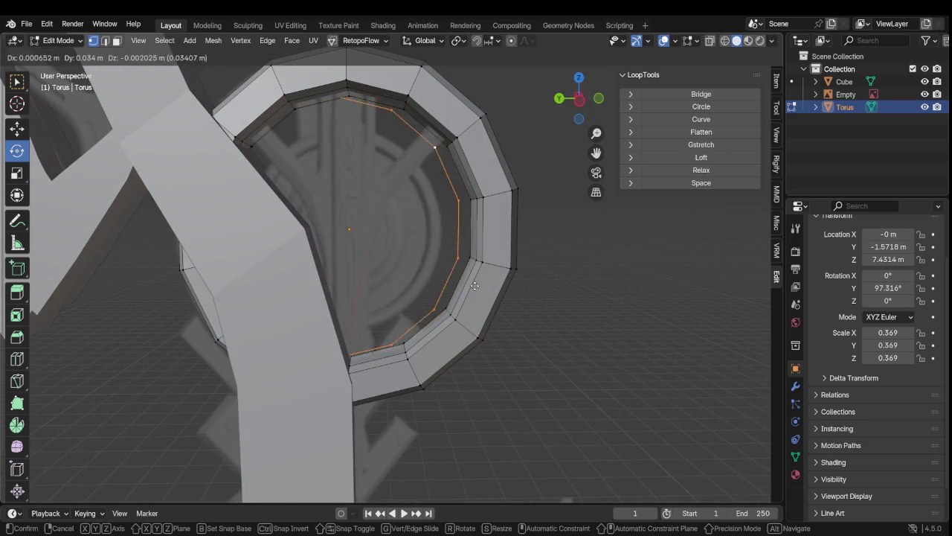
{"action": "key", "text": "Escape"}
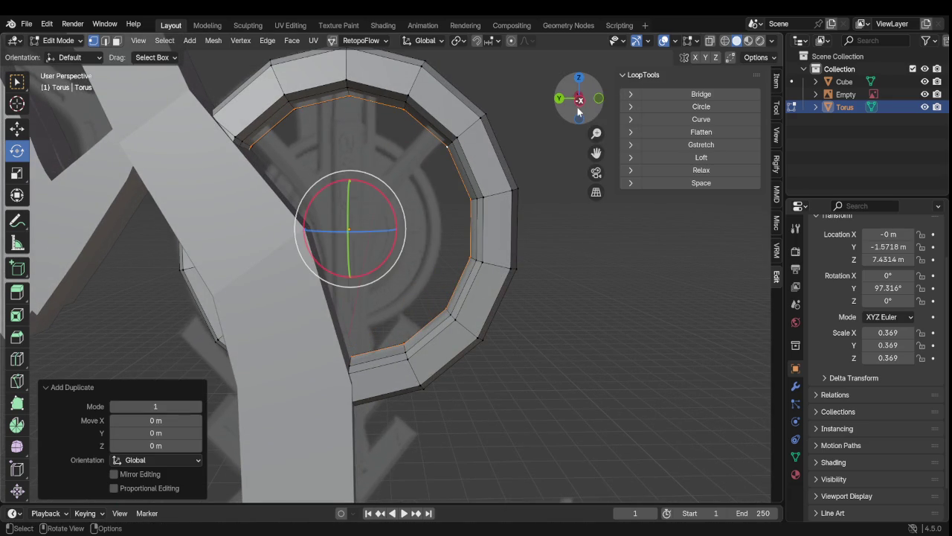
Step: From the left view, scale the copied loop to 0.718 and fill it with a face
{"action": "left_click", "coordinate": [578, 103]}
{"action": "key", "text": "s"}
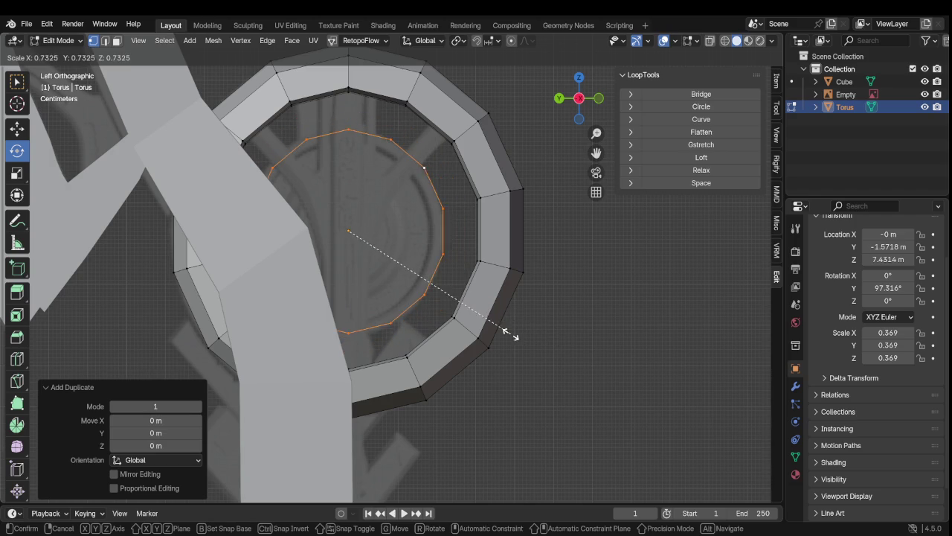
{"action": "left_click", "coordinate": [507, 334]}
{"action": "key", "text": "f"}
{"action": "scroll", "coordinate": [498, 330], "scroll_direction": "down", "scroll_amount": 4}
{"action": "scroll", "coordinate": [469, 341], "scroll_direction": "up", "scroll_amount": 3}
{"action": "mouse_move", "coordinate": [440, 350]}
{"action": "middle_mouse_down"}
{"action": "mouse_move", "coordinate": [274, 370]}
{"action": "mouse_move", "coordinate": [237, 350]}
{"action": "mouse_move", "coordinate": [486, 347]}
{"action": "middle_mouse_up"}
{"action": "scroll", "coordinate": [246, 348], "scroll_direction": "down", "scroll_amount": 3}
Step: Back in Edit Mode, select all the linked inner disc faces
{"action": "key", "text": "Tab"}
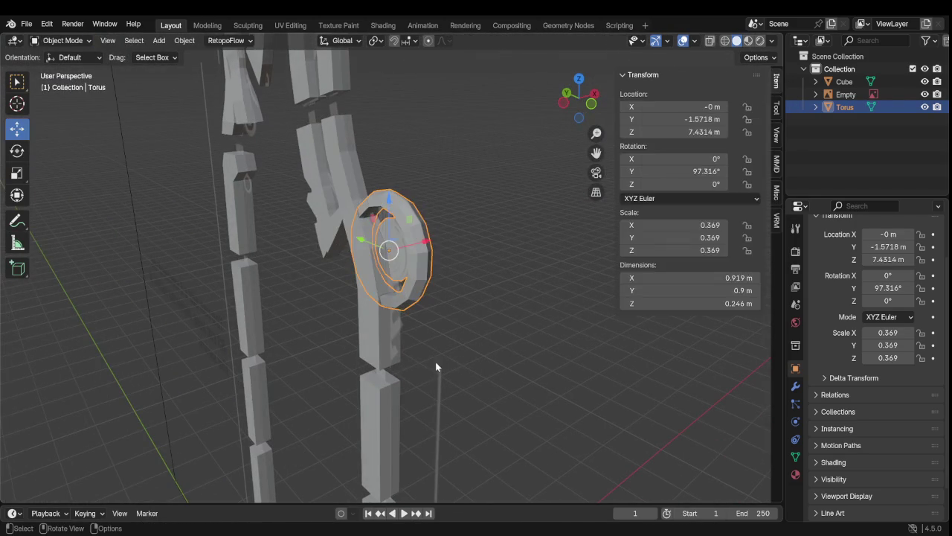
{"action": "key", "text": "Tab"}
{"action": "middle_click_drag", "start_coordinate": [439, 366], "coordinate": [493, 340]}
{"action": "scroll", "coordinate": [511, 313], "scroll_direction": "up", "scroll_amount": 2}
{"action": "scroll", "coordinate": [447, 297], "scroll_direction": "up", "scroll_amount": 3}
{"action": "scroll", "coordinate": [325, 285], "scroll_direction": "up", "scroll_amount": 3}
{"action": "key", "text": "Tab"}
{"action": "key", "text": "Tab"}
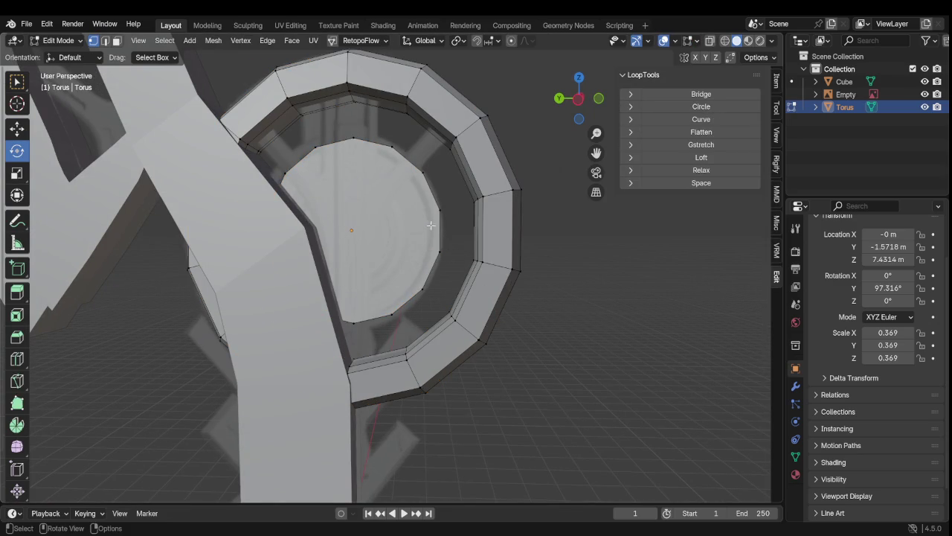
{"action": "key", "text": "l"}
{"action": "middle_click_drag", "start_coordinate": [433, 227], "coordinate": [494, 283]}
{"action": "mouse_move", "coordinate": [420, 350]}
{"action": "middle_mouse_down"}
{"action": "mouse_move", "coordinate": [463, 353]}
{"action": "mouse_move", "coordinate": [423, 350]}
{"action": "mouse_move", "coordinate": [421, 324]}
{"action": "middle_mouse_up"}
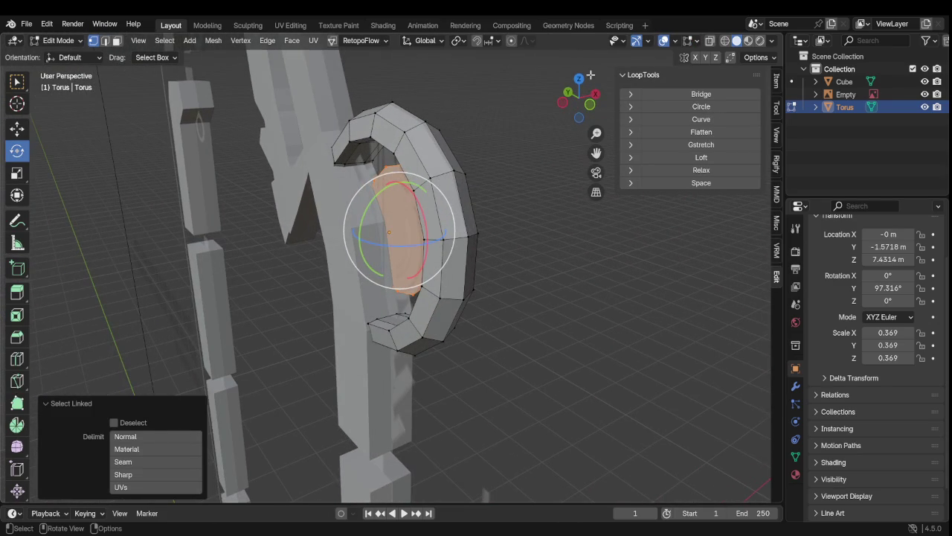
Step: With X-Ray on in front view, extrude the disc along its normal by -0.0486 m
{"action": "left_click", "coordinate": [589, 107]}
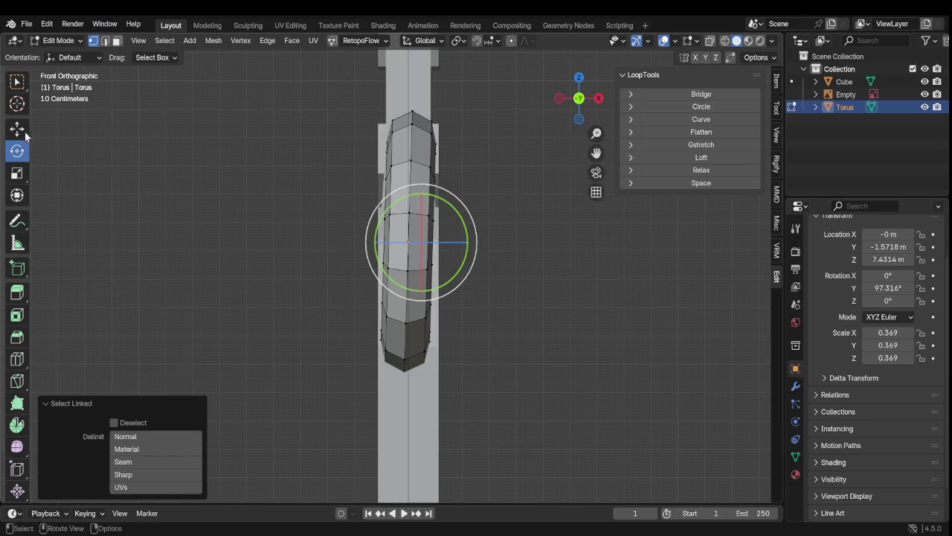
{"action": "left_click", "coordinate": [16, 127]}
{"action": "left_click", "coordinate": [710, 42]}
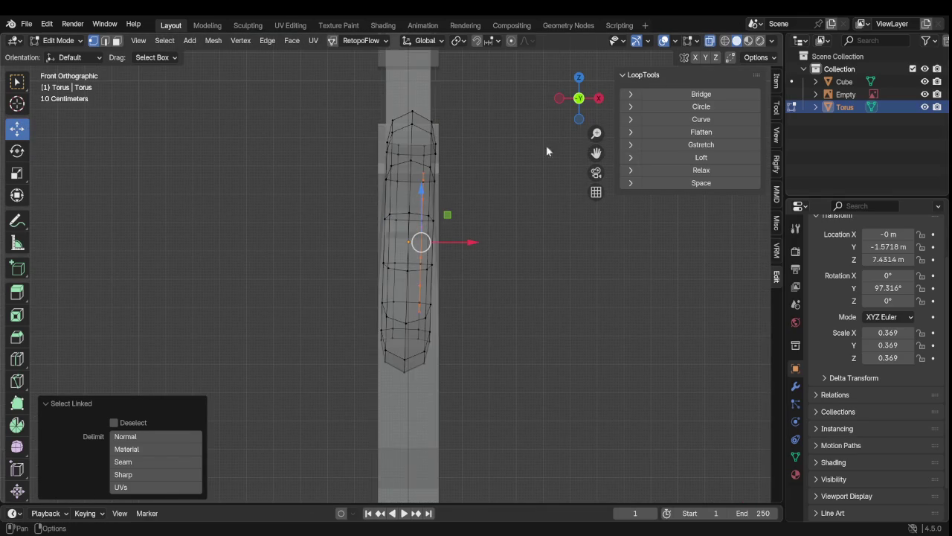
{"action": "scroll", "coordinate": [447, 238], "scroll_direction": "up", "scroll_amount": 2}
{"action": "key", "text": "g"}
{"action": "key", "text": "z"}
{"action": "key", "text": "z"}
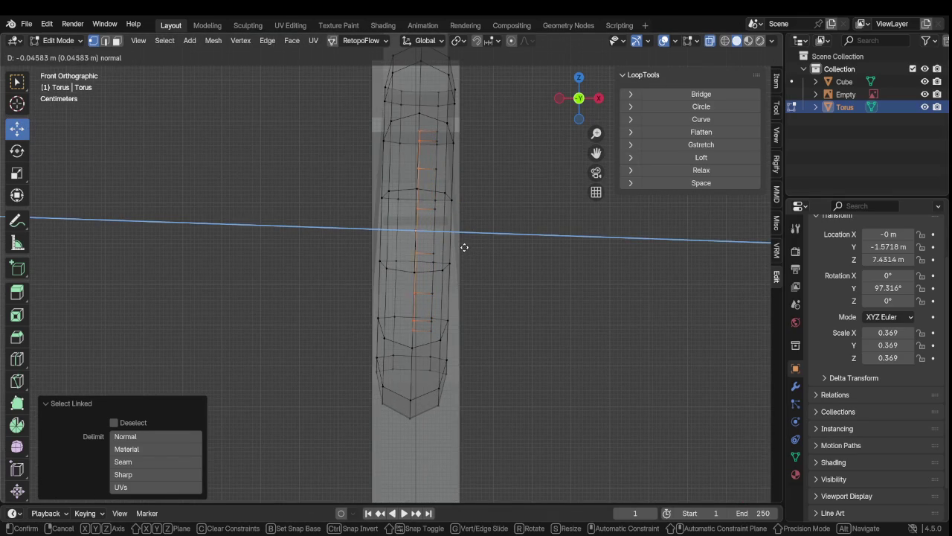
{"action": "left_click", "coordinate": [464, 244]}
{"action": "mouse_move", "coordinate": [461, 240]}
{"action": "middle_mouse_down"}
{"action": "mouse_move", "coordinate": [390, 281]}
{"action": "mouse_move", "coordinate": [312, 290]}
{"action": "mouse_move", "coordinate": [276, 334]}
{"action": "mouse_move", "coordinate": [399, 335]}
{"action": "mouse_move", "coordinate": [462, 209]}
{"action": "middle_mouse_up"}
Step: Turn X-Ray off to show the thickened disc solid again
{"action": "scroll", "coordinate": [462, 209], "scroll_direction": "down", "scroll_amount": 3}
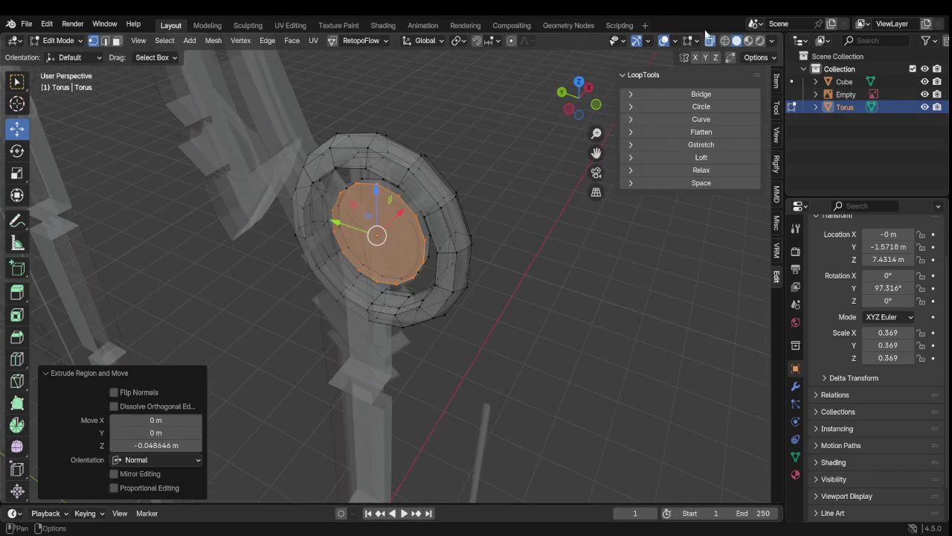
{"action": "left_click", "coordinate": [710, 46]}
{"action": "scroll", "coordinate": [510, 250], "scroll_direction": "up", "scroll_amount": 3}
{"action": "scroll", "coordinate": [510, 251], "scroll_direction": "down", "scroll_amount": 3}
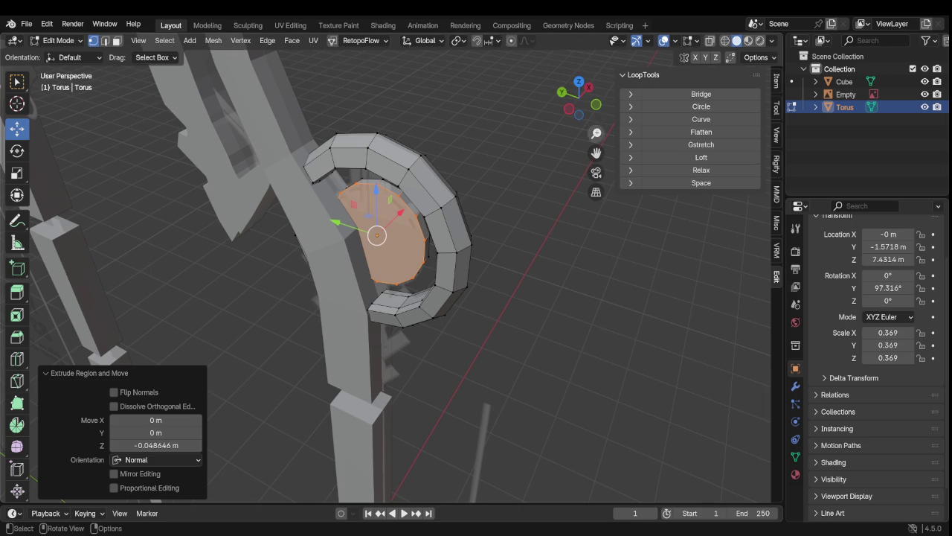
Step: Zoom out and pan in Left Orthographic view to frame the entire weapon and its joint
{"action": "left_click", "coordinate": [569, 110]}
{"action": "scroll", "coordinate": [503, 217], "scroll_direction": "down", "scroll_amount": 3}
{"action": "scroll", "coordinate": [434, 315], "scroll_direction": "down", "scroll_amount": 2}
{"action": "mouse_move", "coordinate": [433, 314]}
{"action": "middle_mouse_down", "text": "shift"}
{"action": "mouse_move", "coordinate": [510, 227]}
{"action": "mouse_move", "coordinate": [497, 241]}
{"action": "mouse_move", "coordinate": [534, 266]}
{"action": "middle_mouse_up", "text": "shift"}
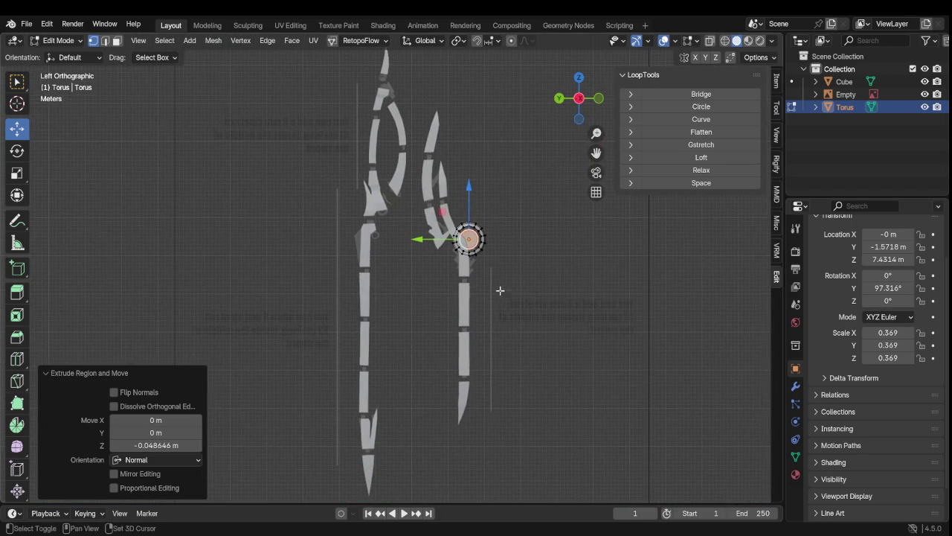